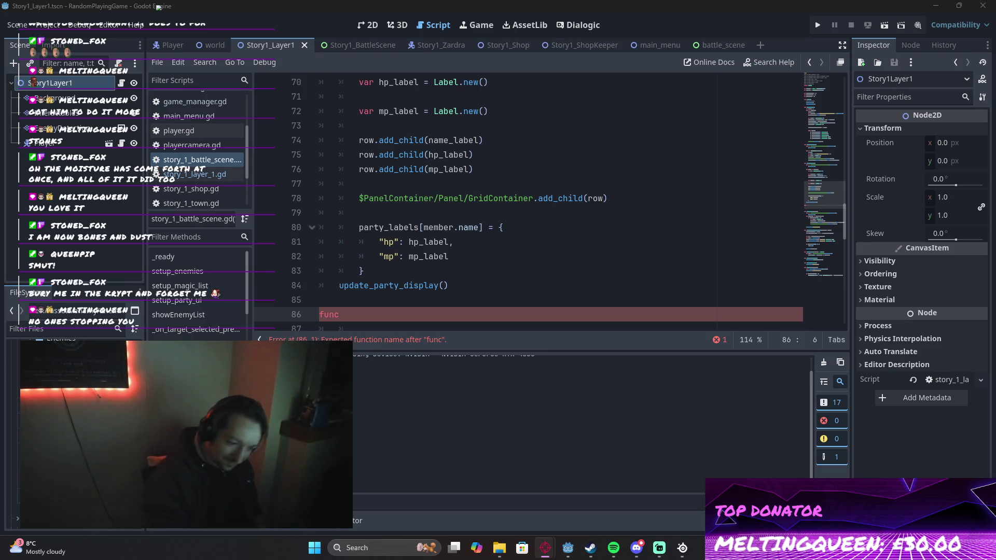
- On line 86, write update_party_display() with a body opening 'for member in partyList:'
click(498, 313)
text(update_)
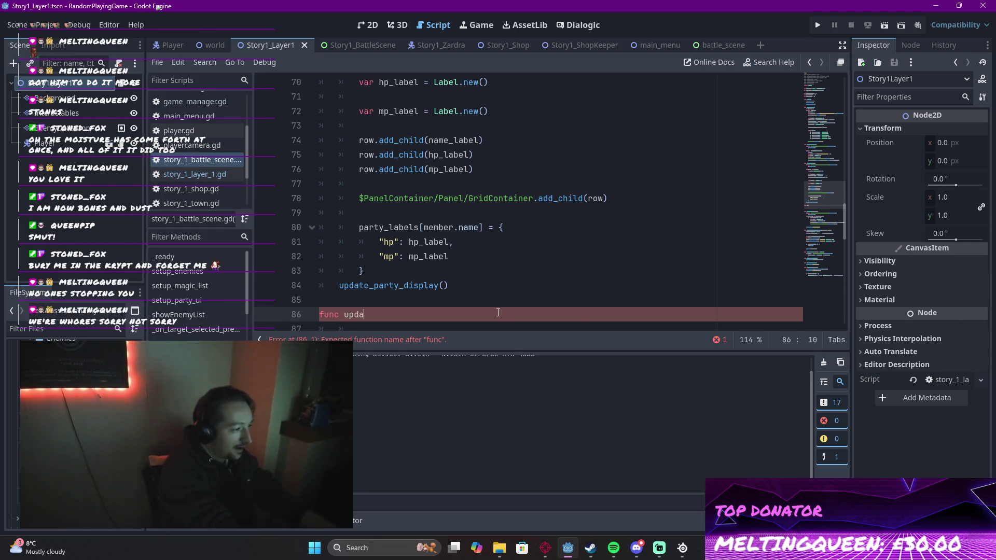
text(party_d)
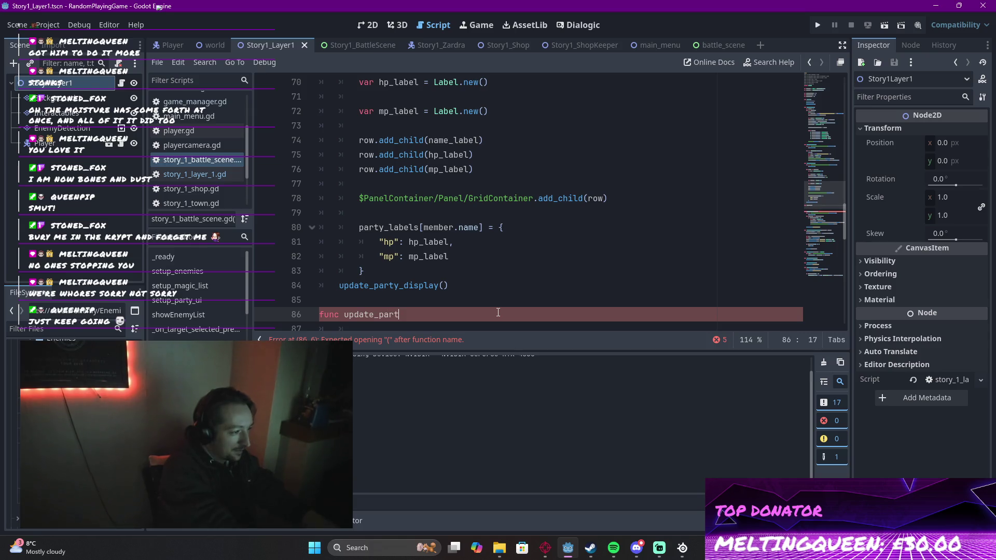
text(isplay())
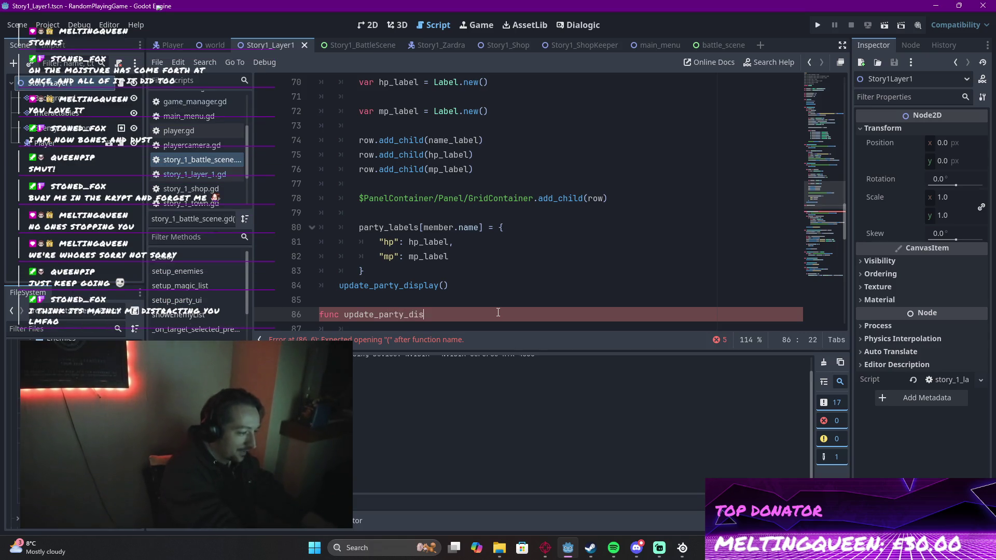
text(:)
key(Return)
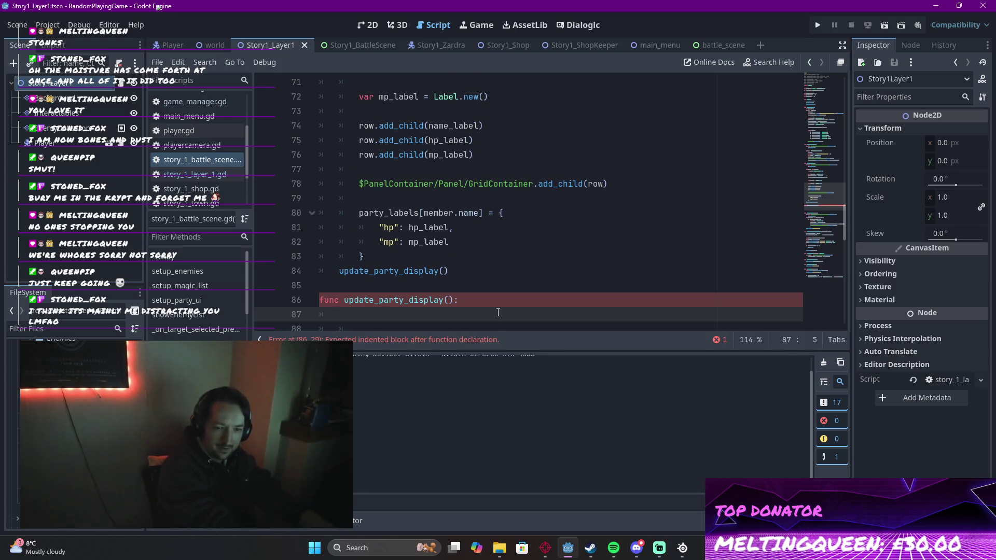
text(for member in )
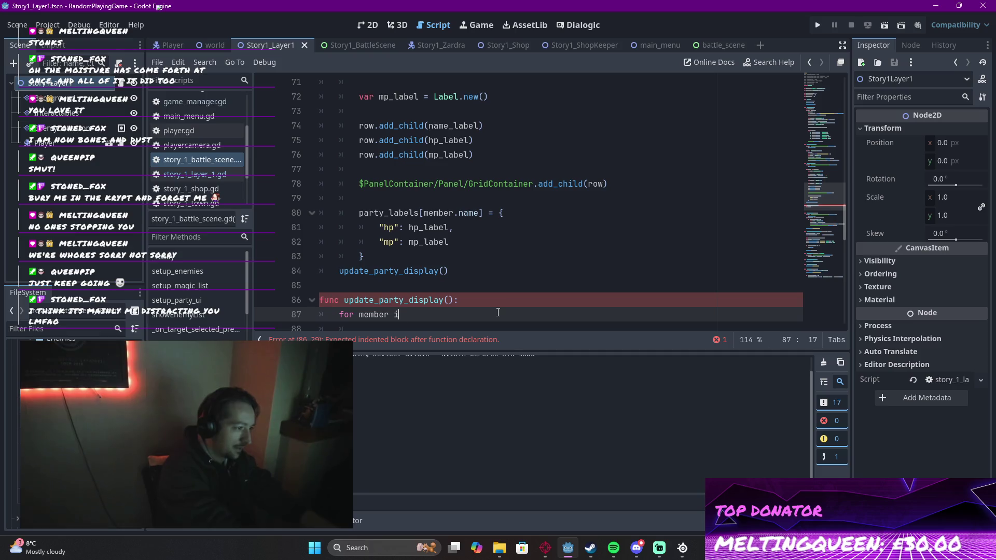
text(par)
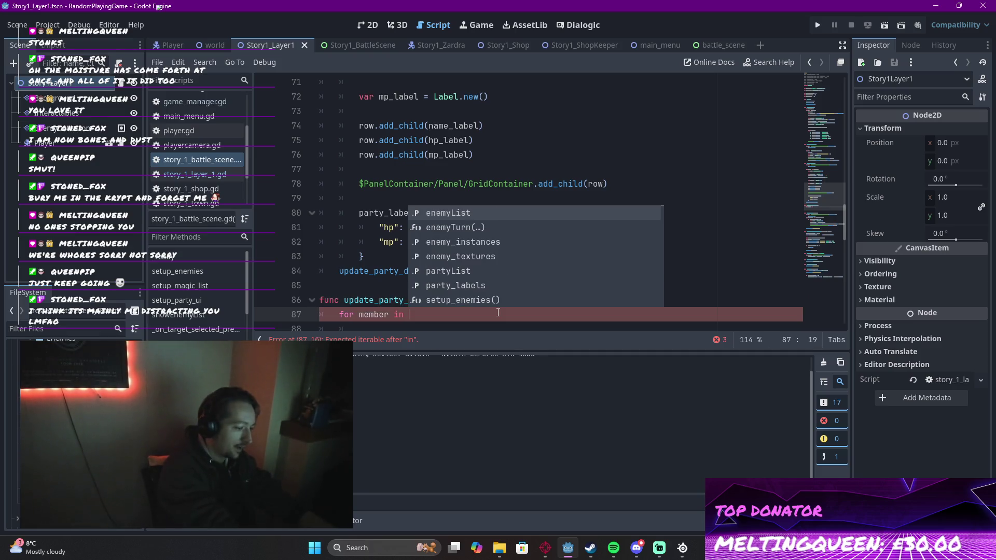
key(Return)
text(:)
key(Return)
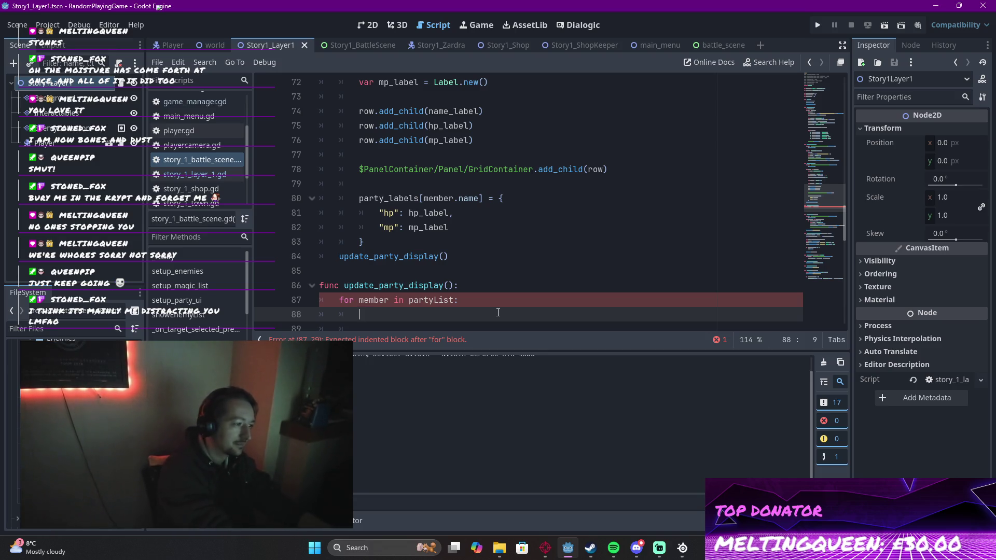
- Inside the loop, add 'var labels = party_labels[member.name]'
text(var label)
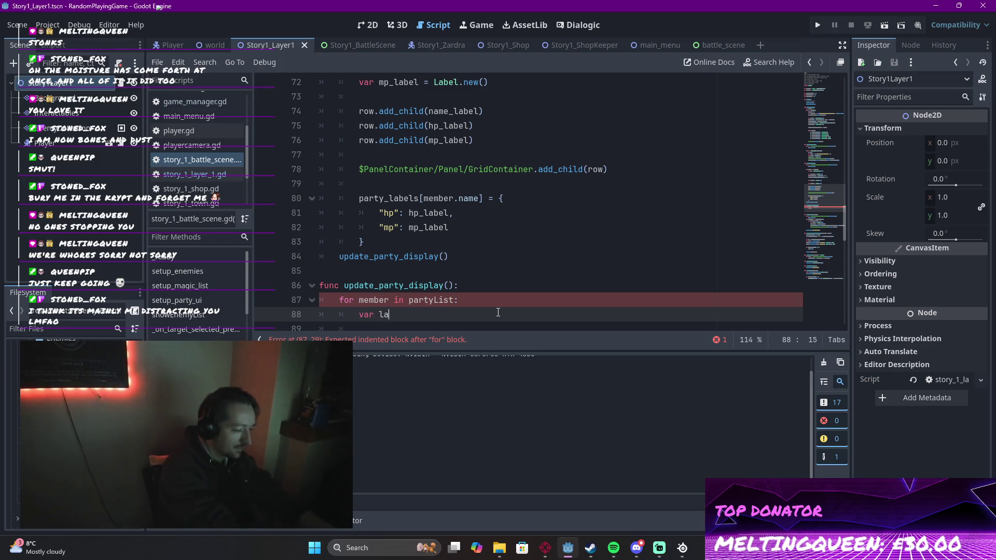
text(s = )
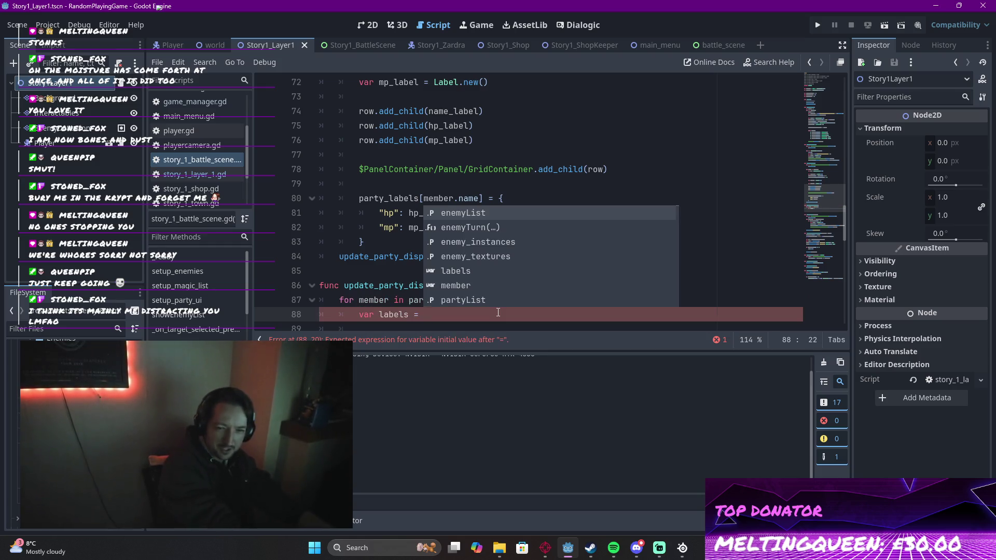
text(party)
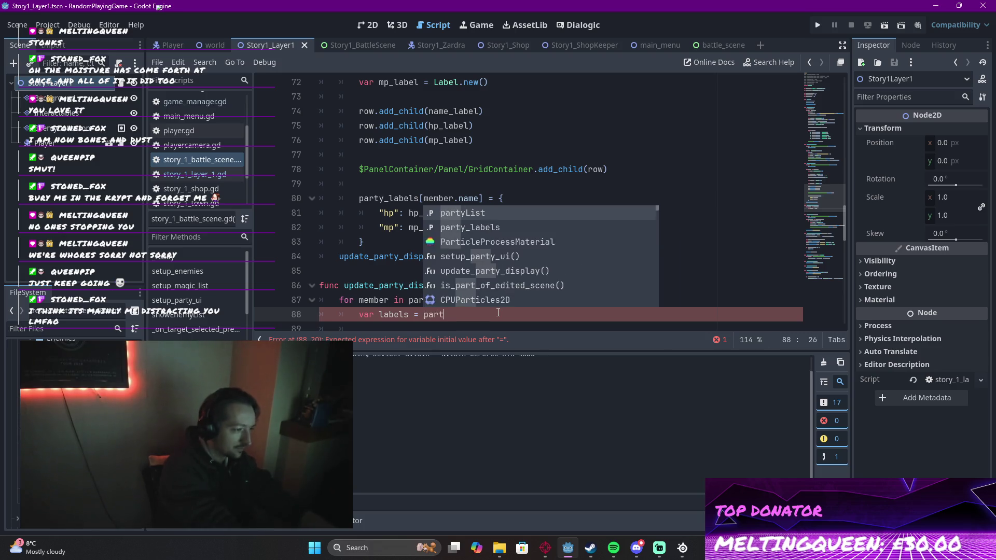
key(Down)
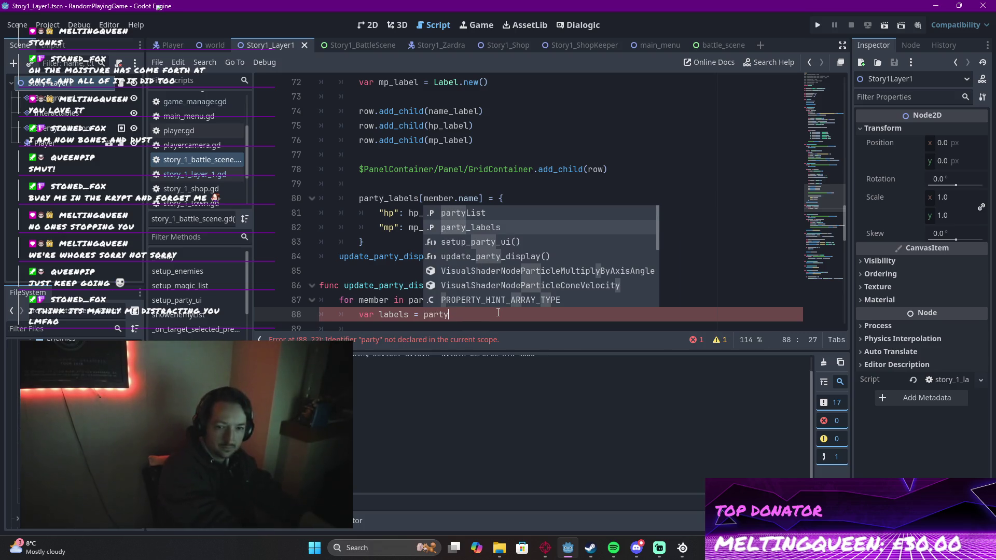
key(Return)
text([member.name)
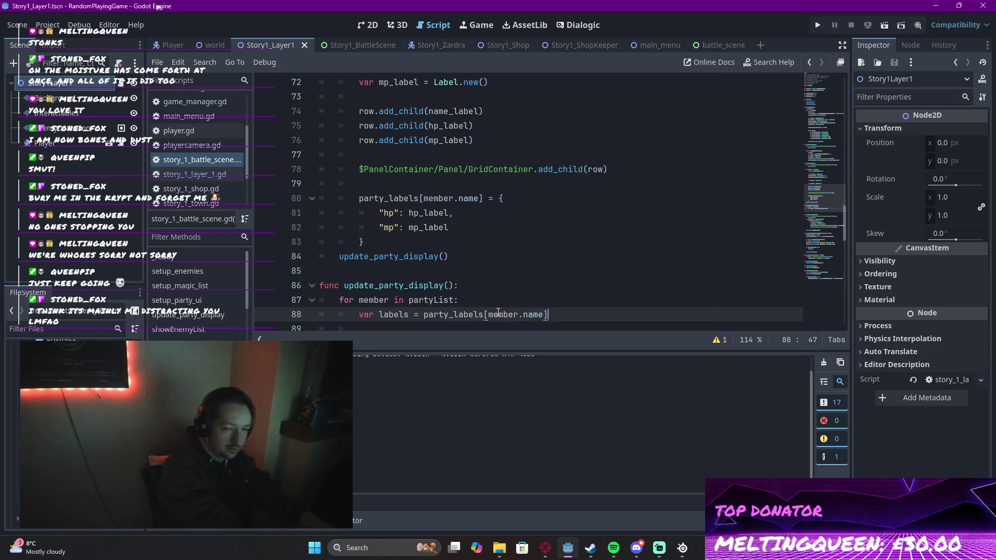
key(Return)
- Start the line 'labels.hp.text = "HP: %d/%d " % [member.health, member.' and view game_manager.gd
text(labels.)
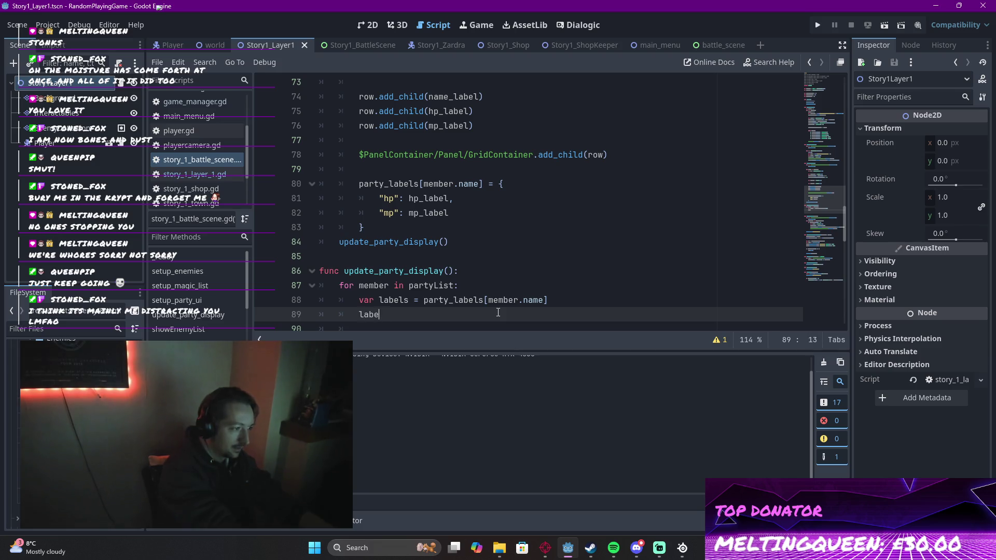
text(hp.text =)
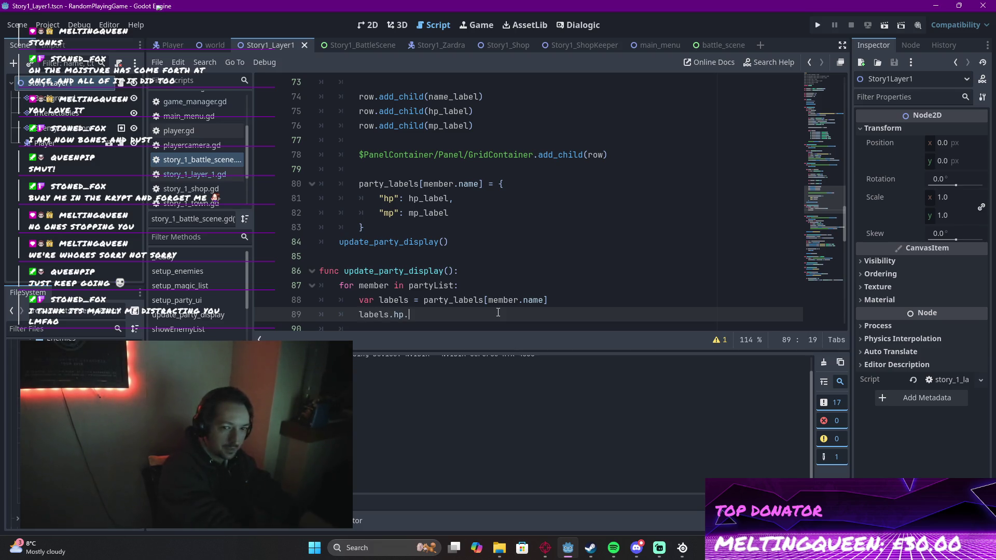
text( "HP)
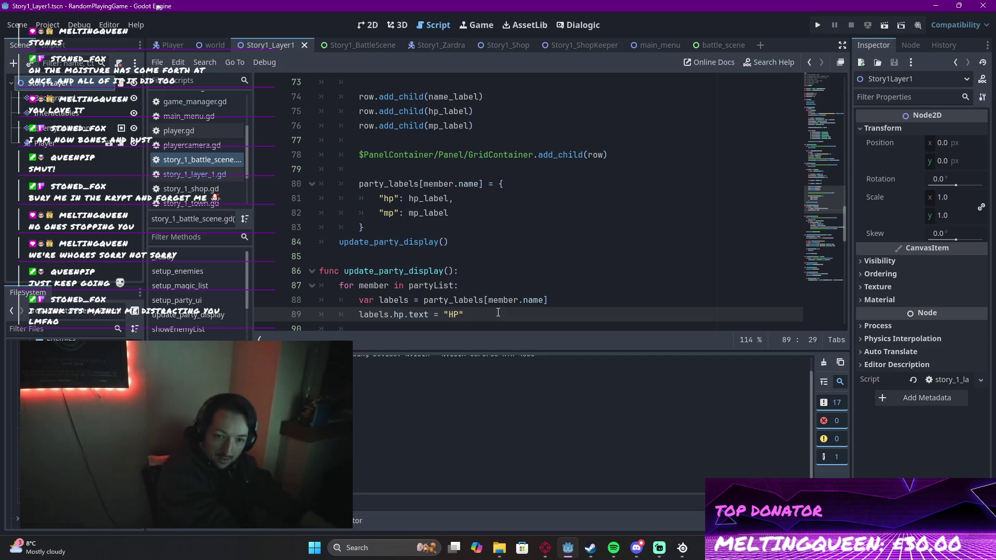
text(: %d/%)
text(d)
text(/%d)
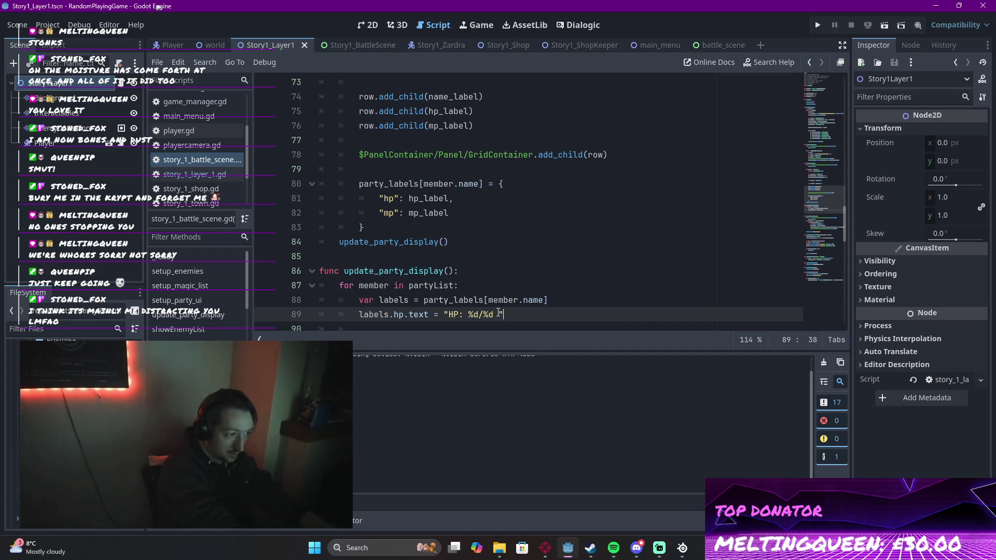
text([)
key(BackSpace)
text(% [)
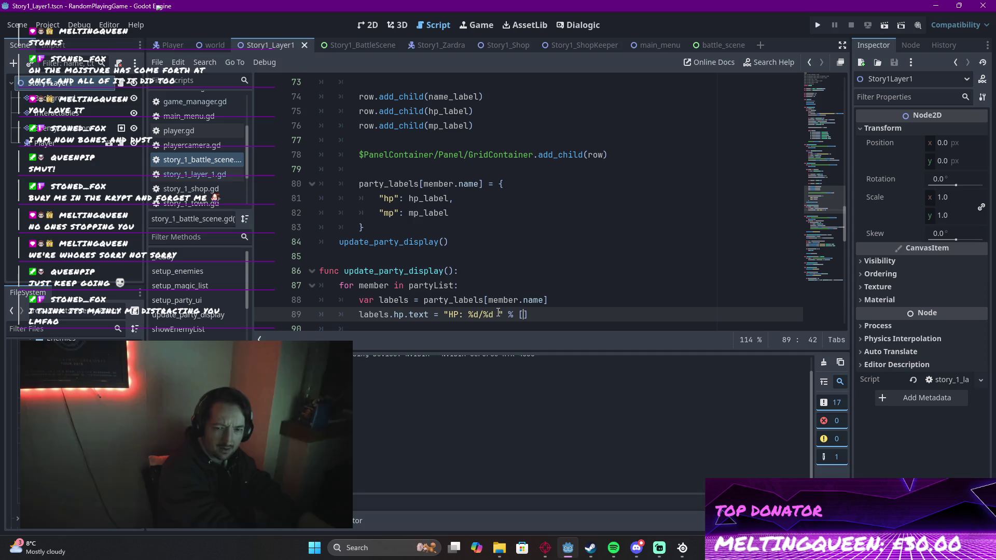
text(member)
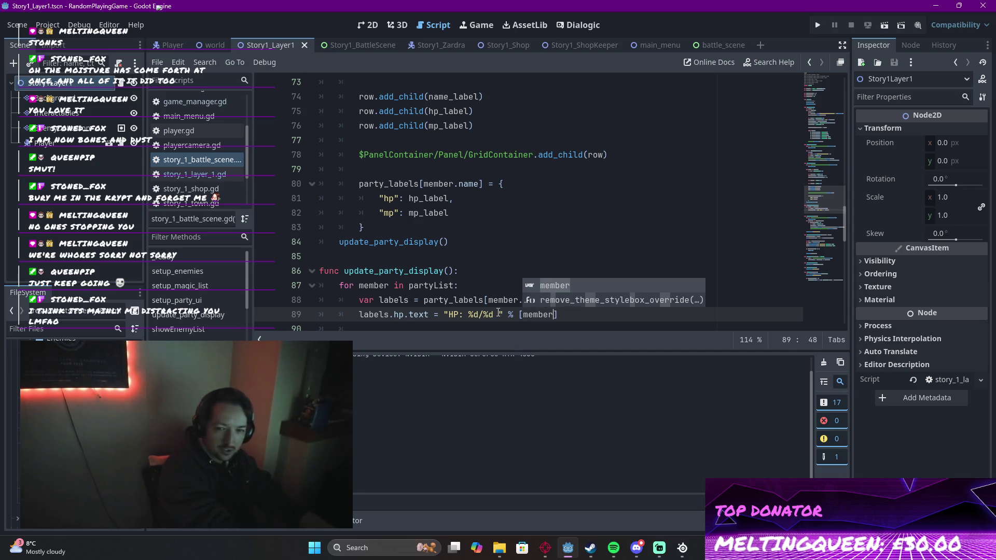
text(.health)
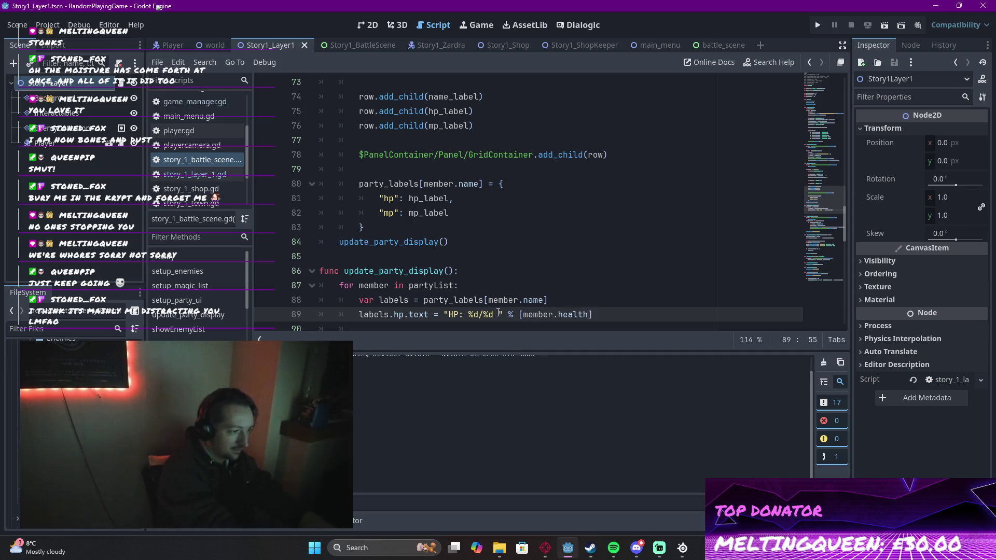
text(, me)
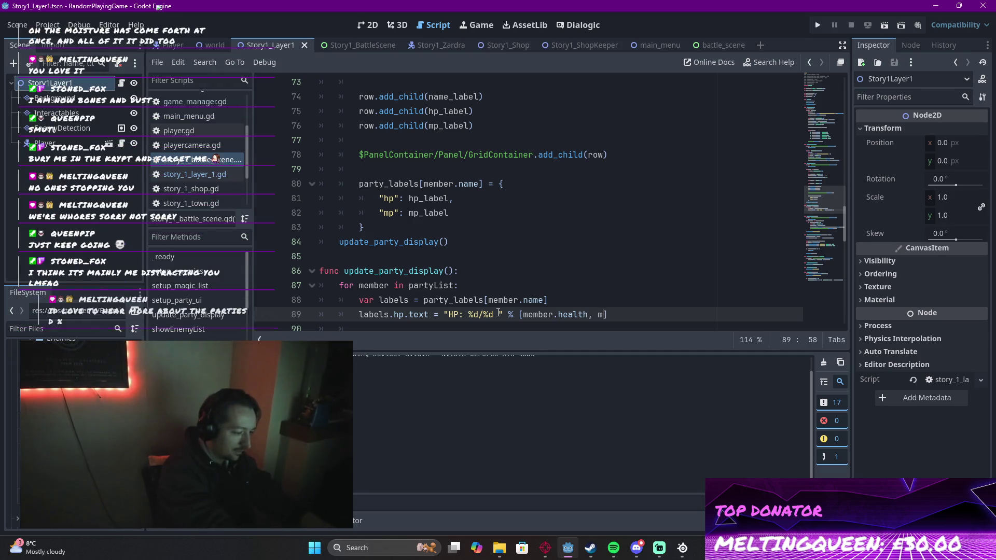
key(Return)
text(.)
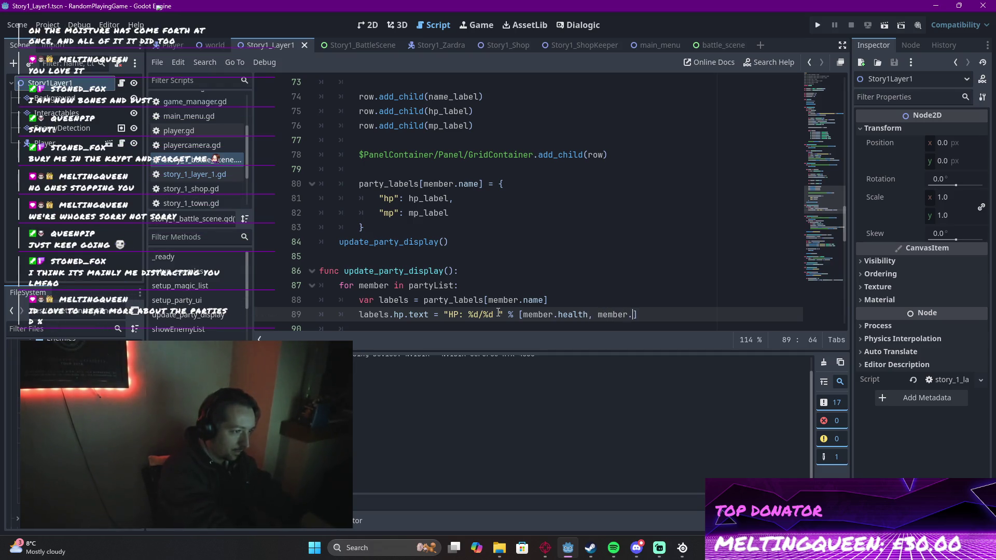
click(208, 103)
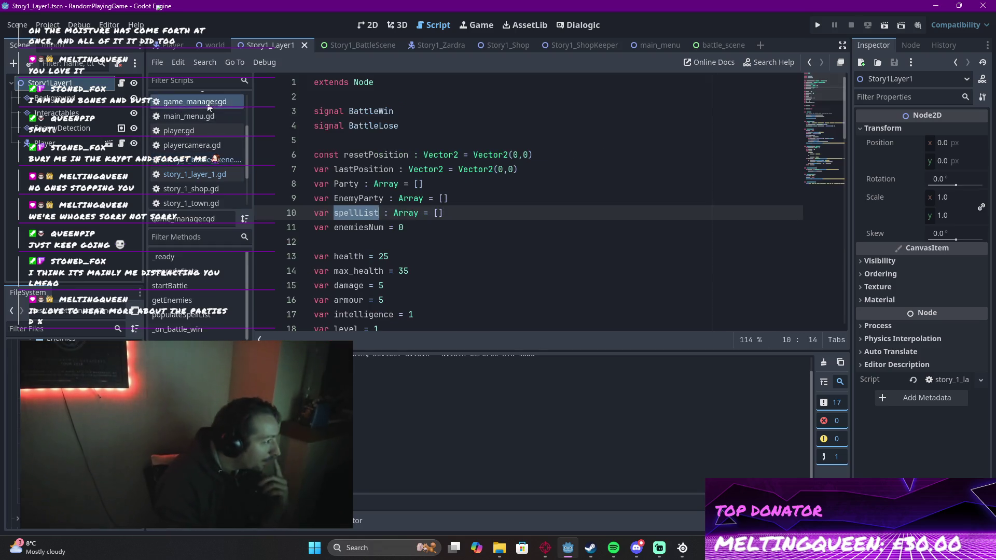
- Copy max_health from game_manager.gd and paste it after 'member.' in the battle script's HP line
scroll(311, 171, down, 2)
double_click(351, 184)
key(ctrl+c)
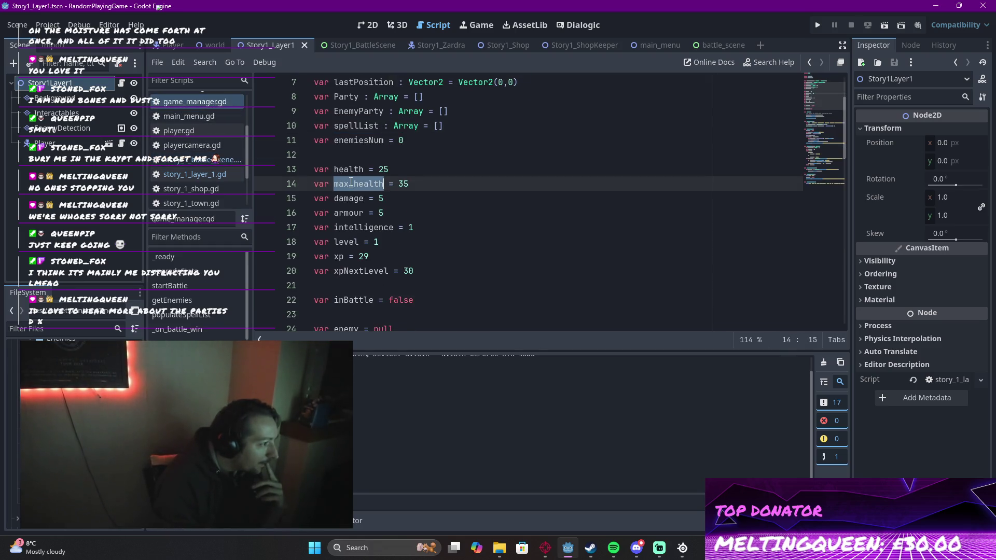
click(202, 160)
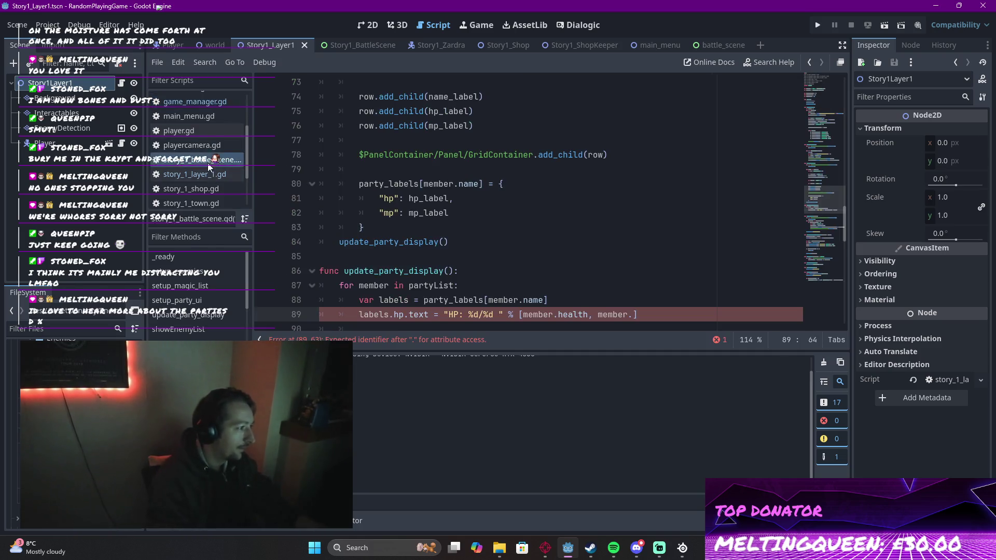
key(ctrl+v)
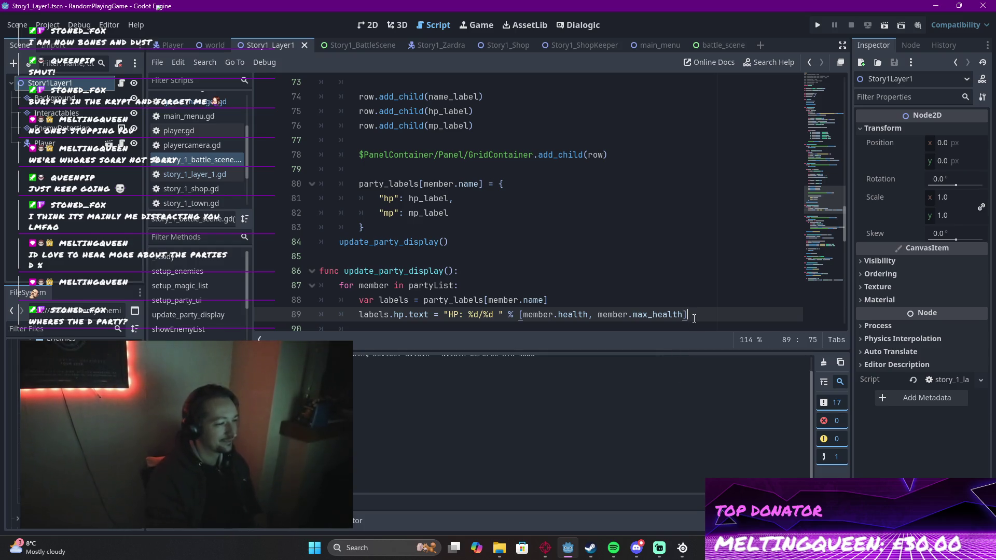
key(Return)
- Write line 90: labels.mp.text = "MP: %d/%d " % [member.mana, member.max_mana]
text(labels.mp.)
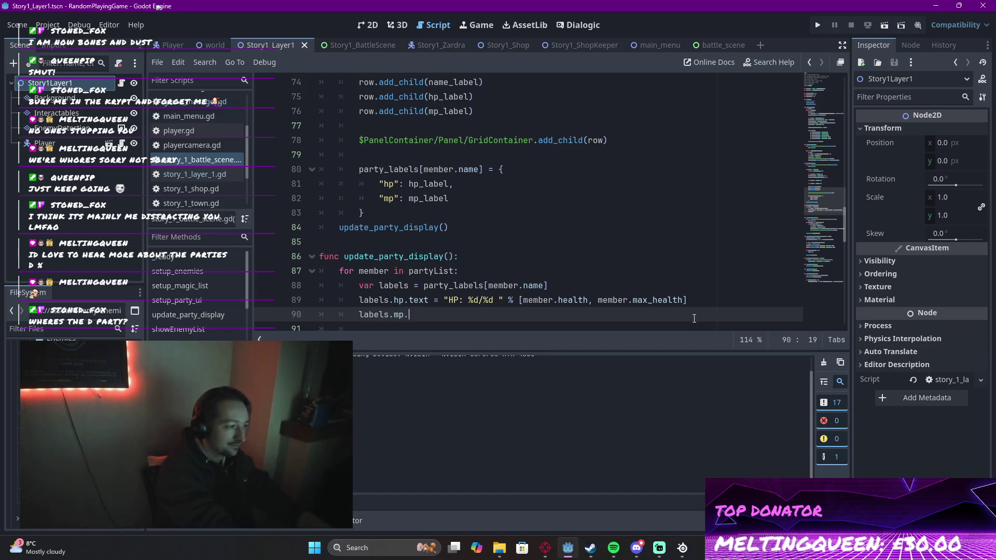
text(text = ")
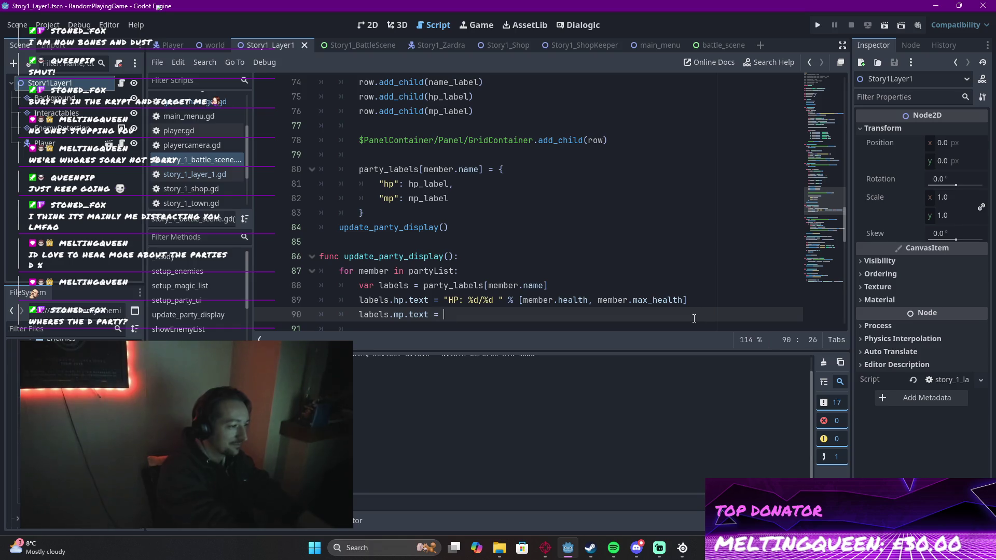
text(MP)
text(: %)
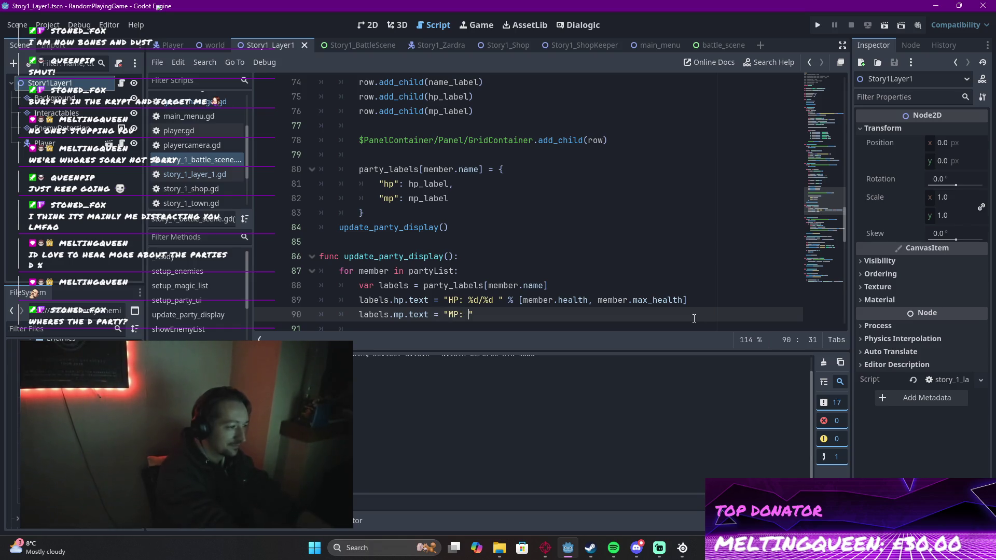
text(d/%d)
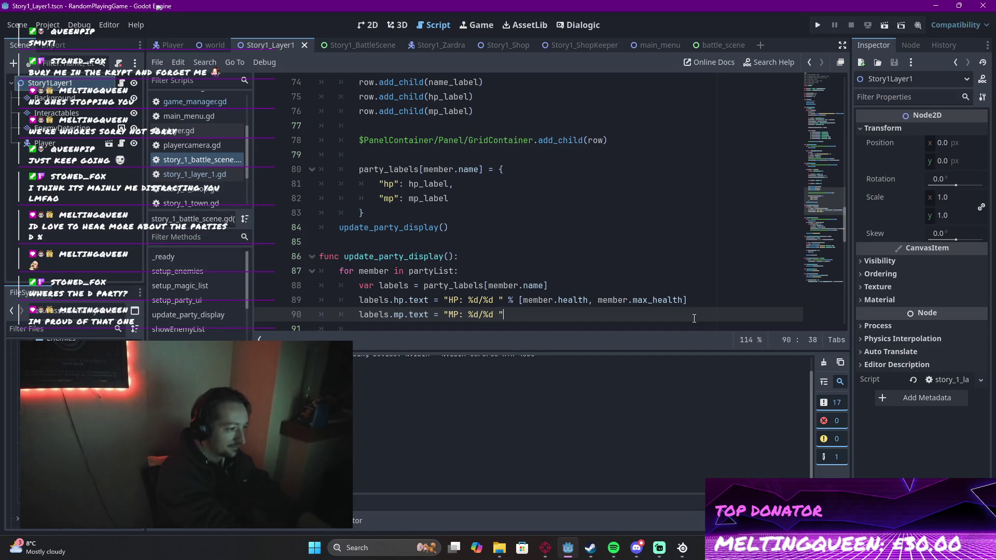
text( " % )
text([member)
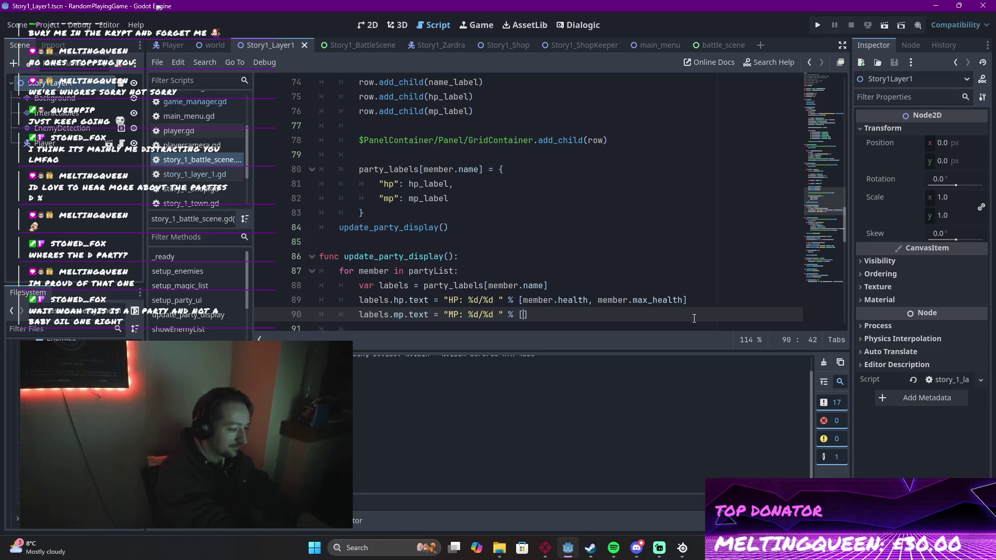
text(.)
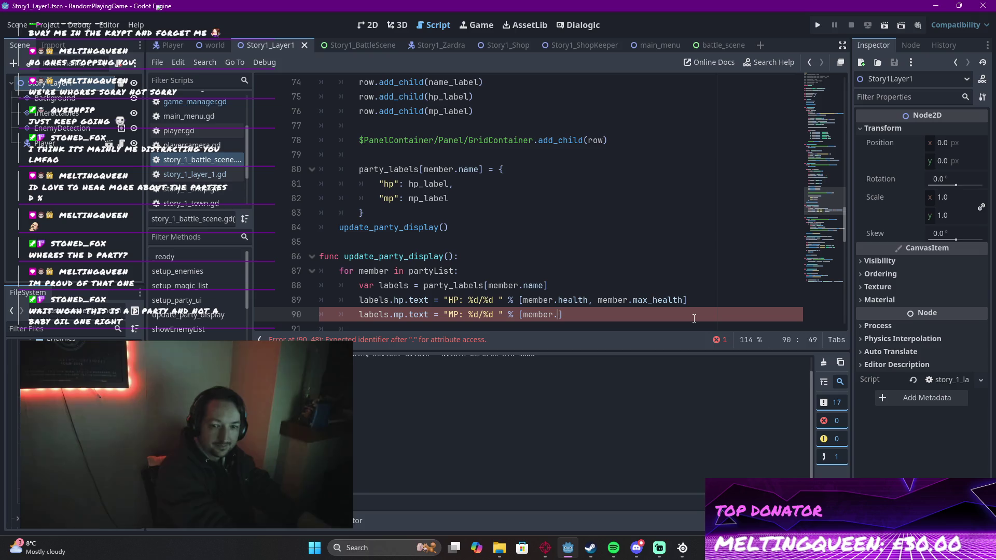
text(mana, member.max_mana)
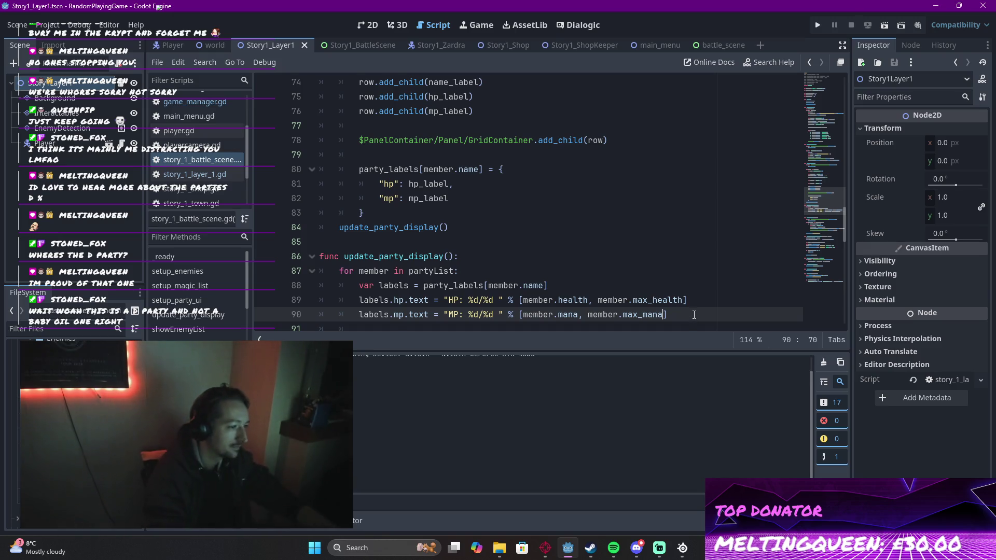
scroll(672, 276, down, 1)
key(Return)
key(Return)
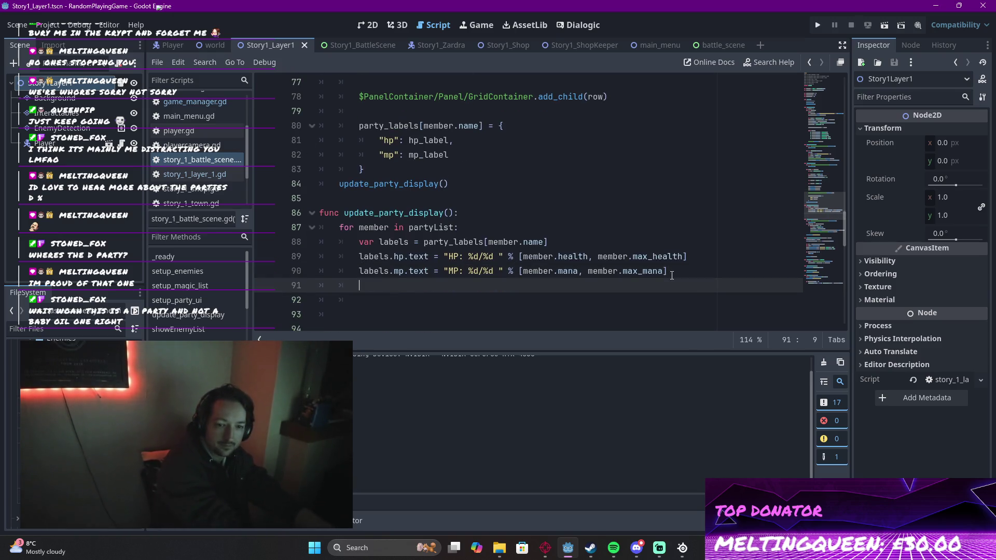
- Add 'if member.health < (member.max_health * 0.25)' setting the HP label's font_color to Color.RED
text(if member)
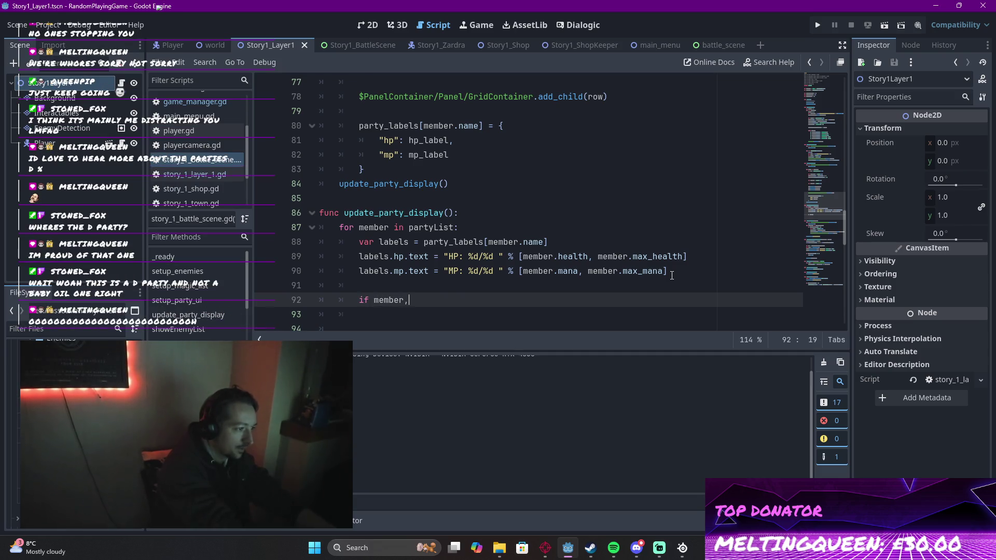
text(.health < )
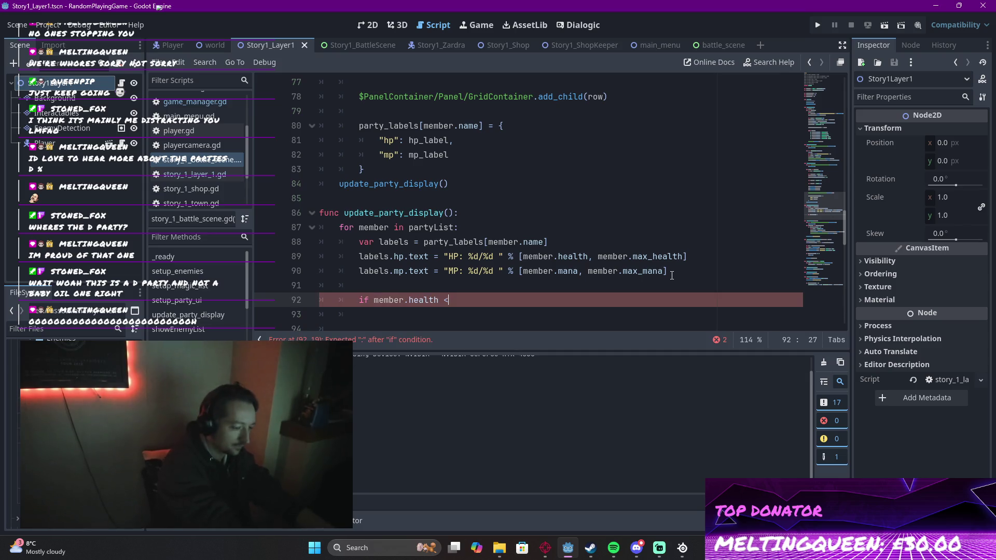
text((member)
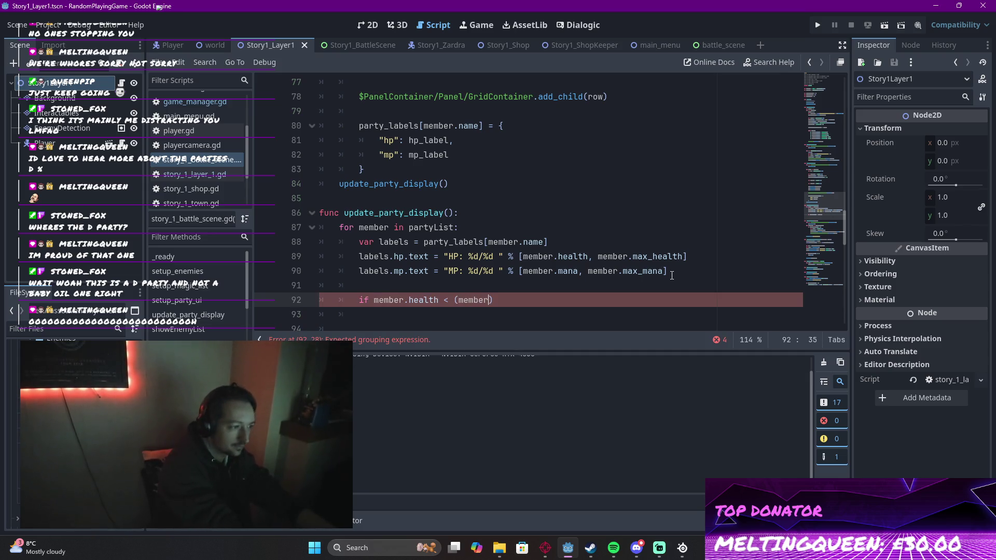
text(.max_)
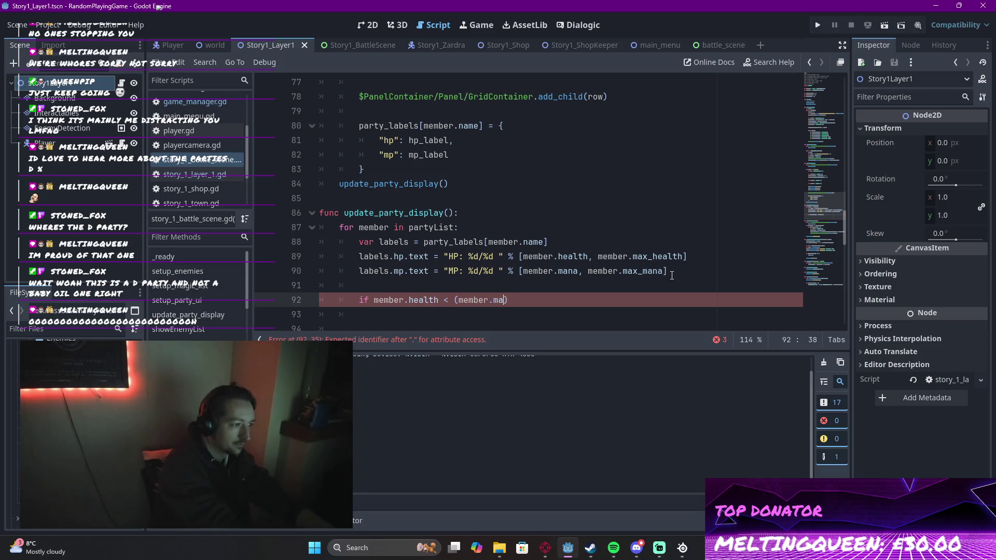
text(health)
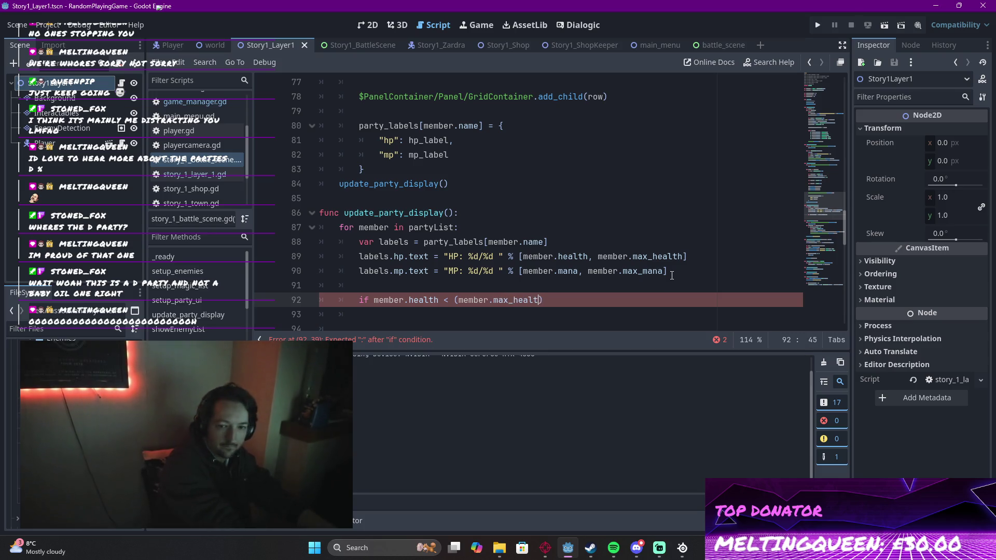
text( * 0)
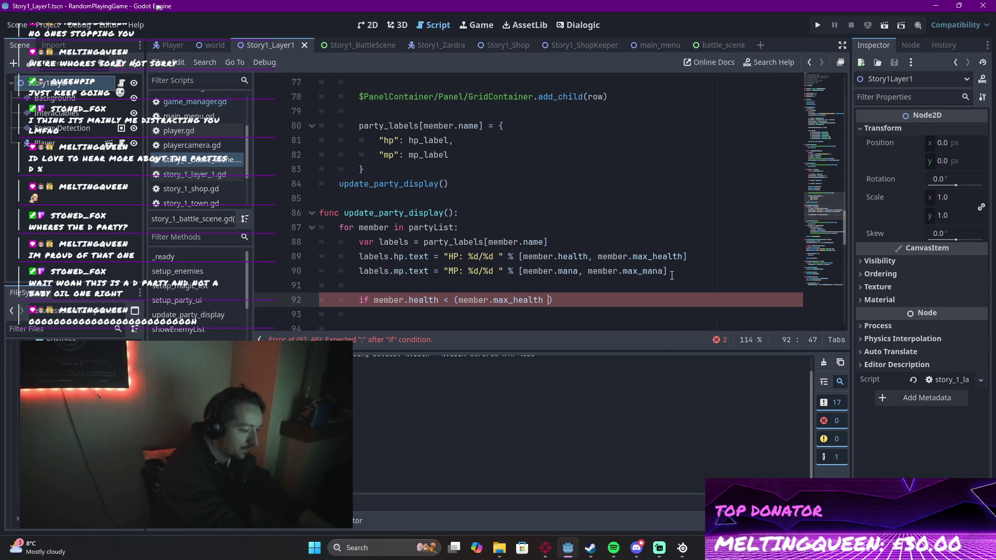
text(.25)
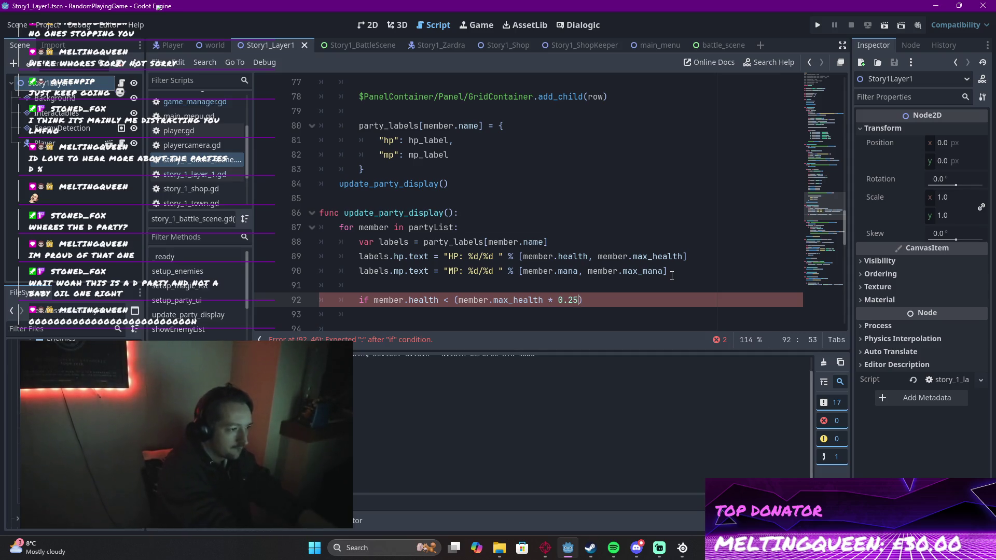
key(Return)
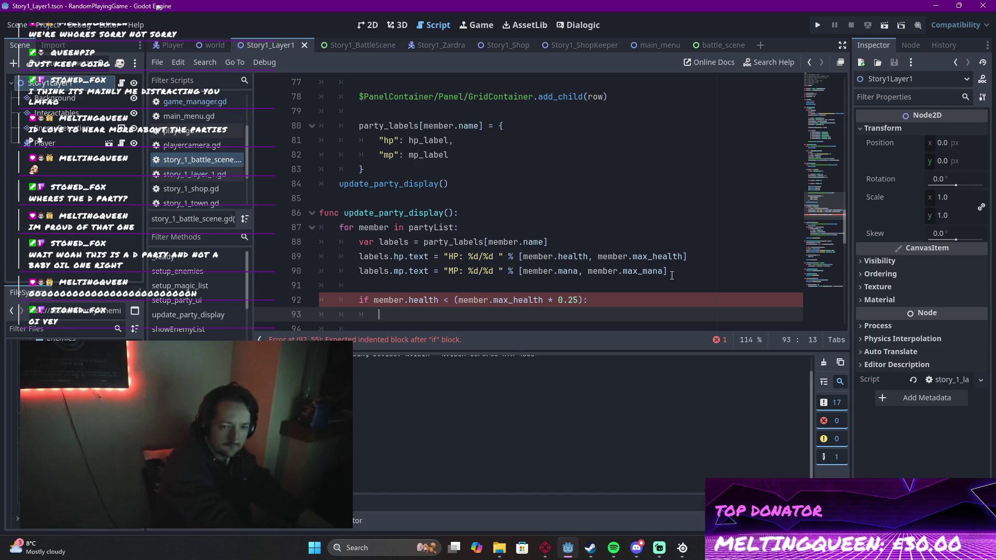
text(labels.hp)
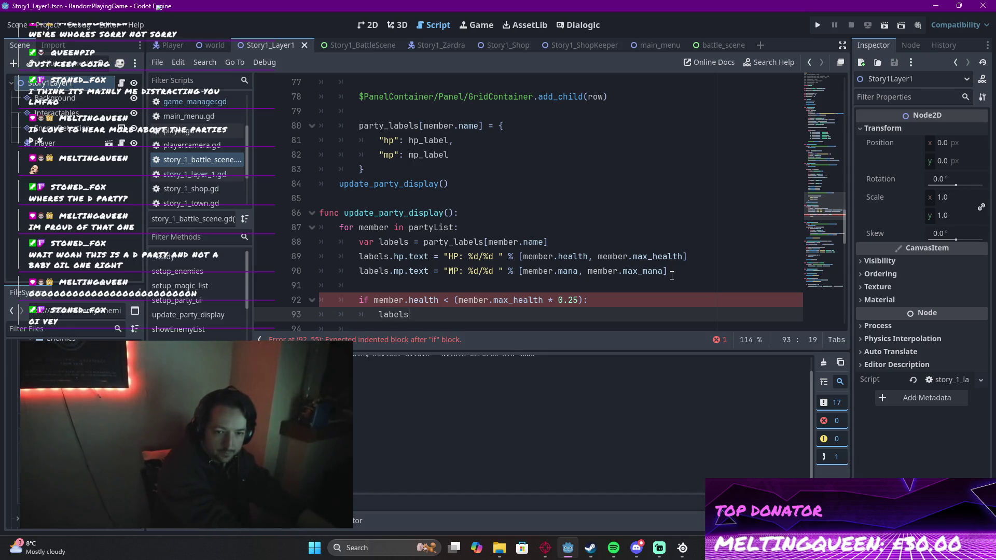
text(.add_t)
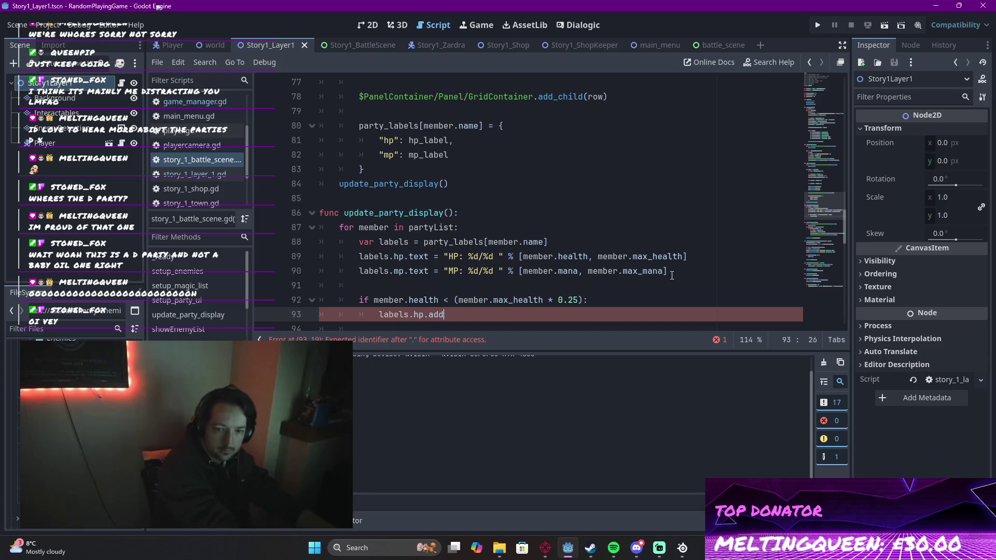
text(heme_color)
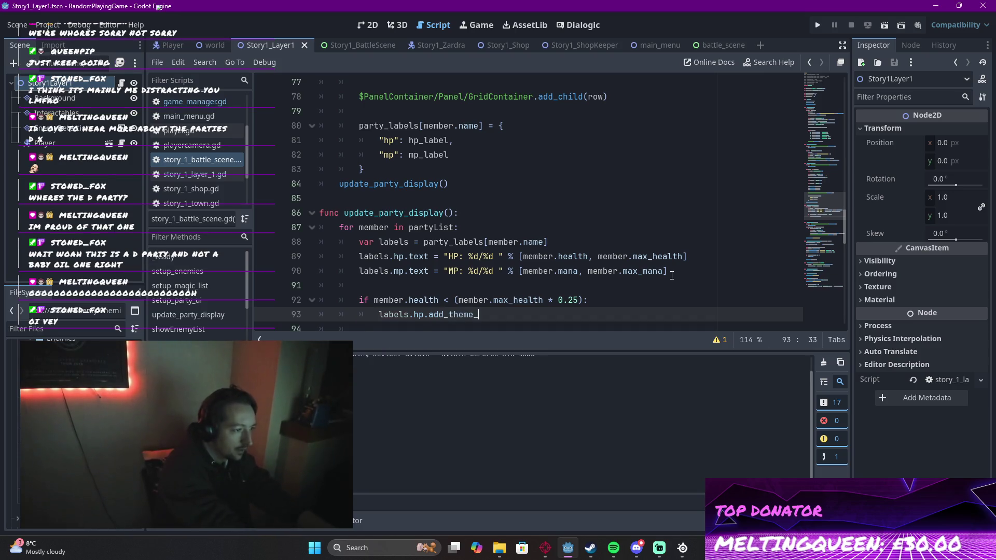
text(_override(")
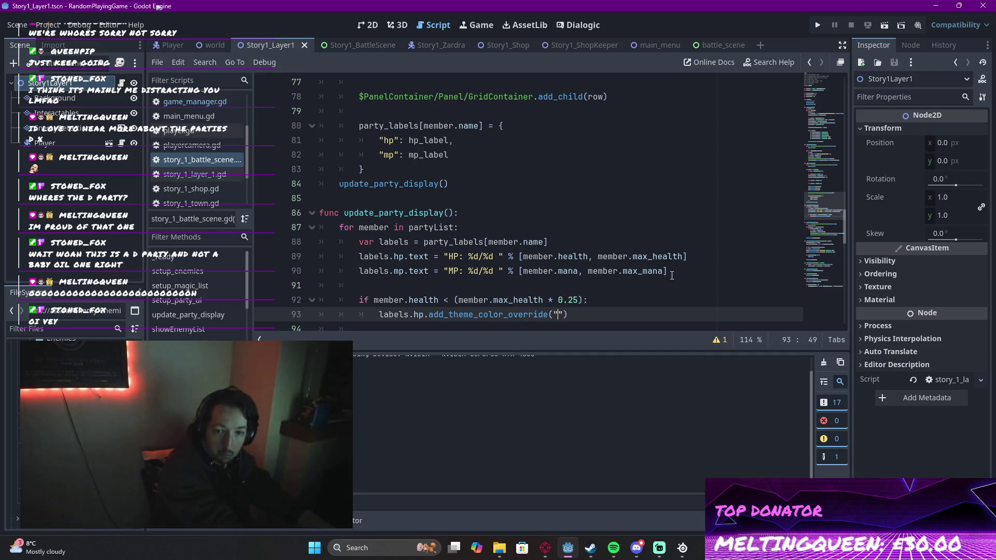
text(font_col)
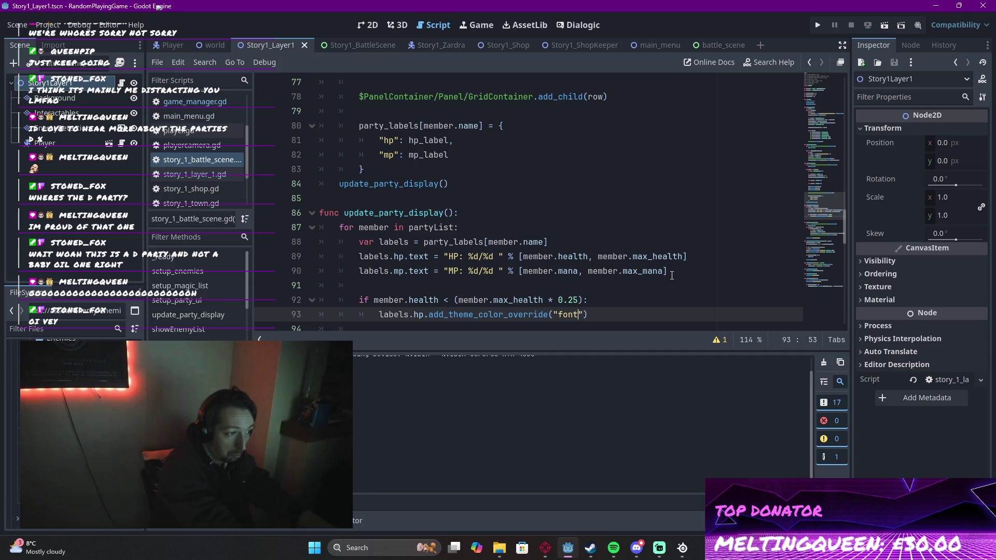
text(or",)
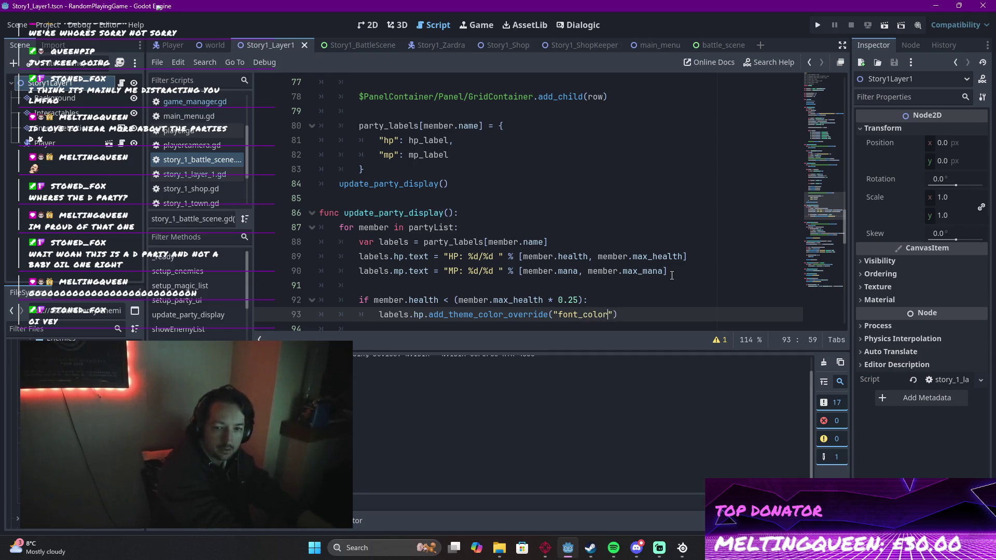
text( Color,)
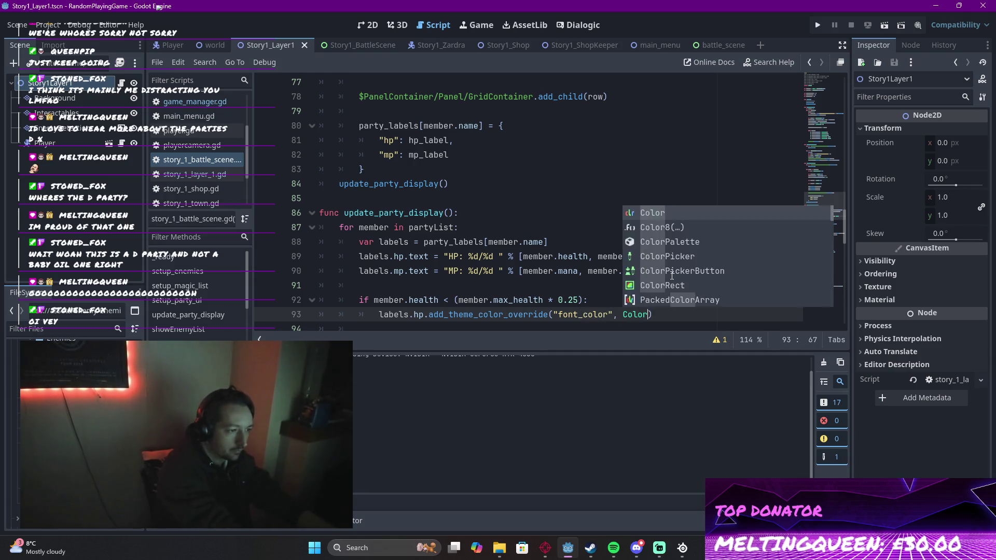
key(BackSpace)
text(.RED)
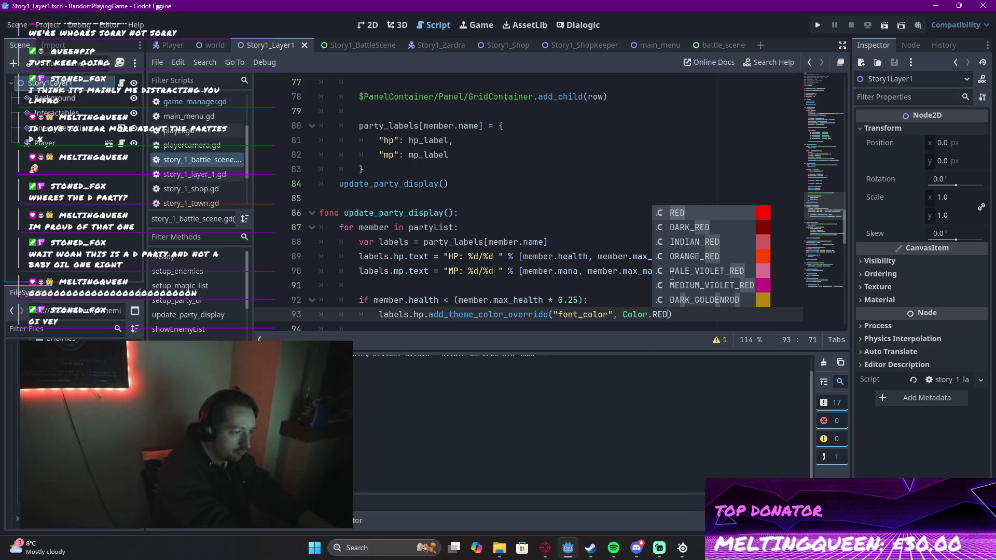
key(Return)
key(Return)
- Add an else branch setting the HP label's font_color override to Color.WHITE
text(else:)
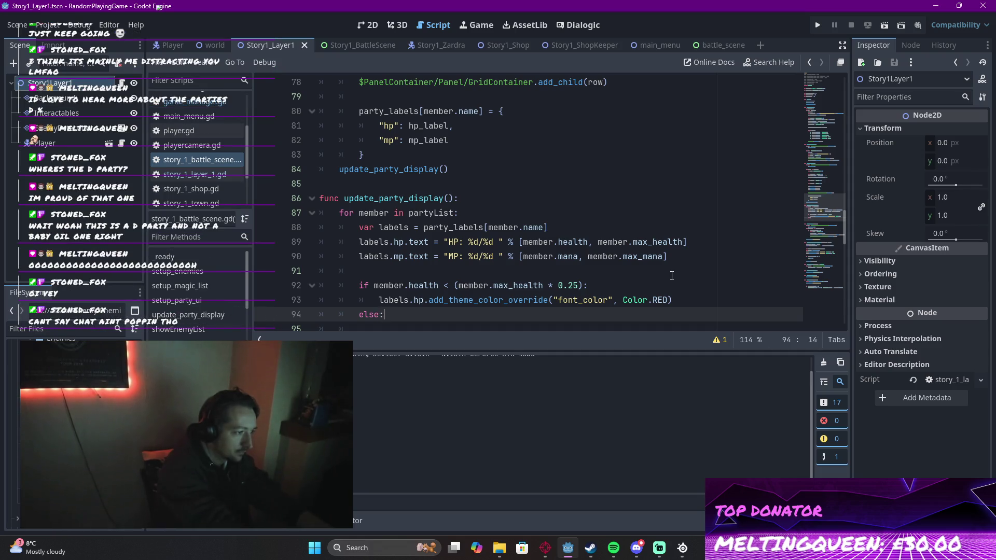
key(Return)
text(labels.hp)
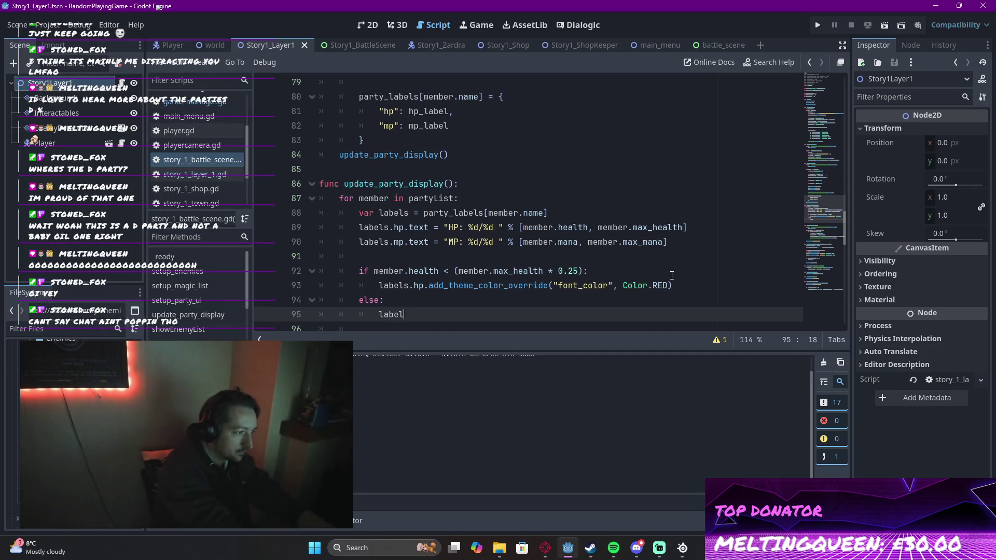
text(add_theme)
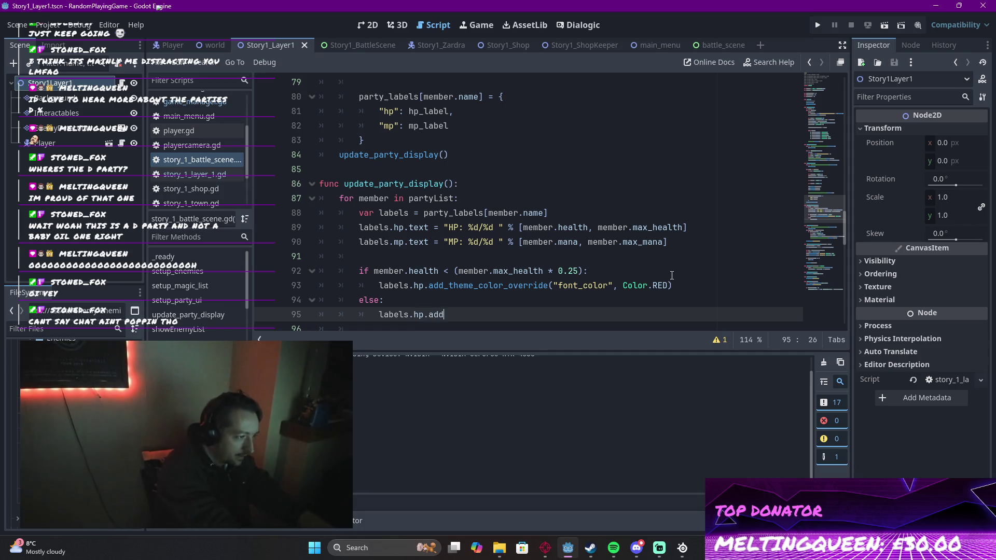
text(or)
text(u)
text(ide)
key(Return)
text("font)
text(_color", )
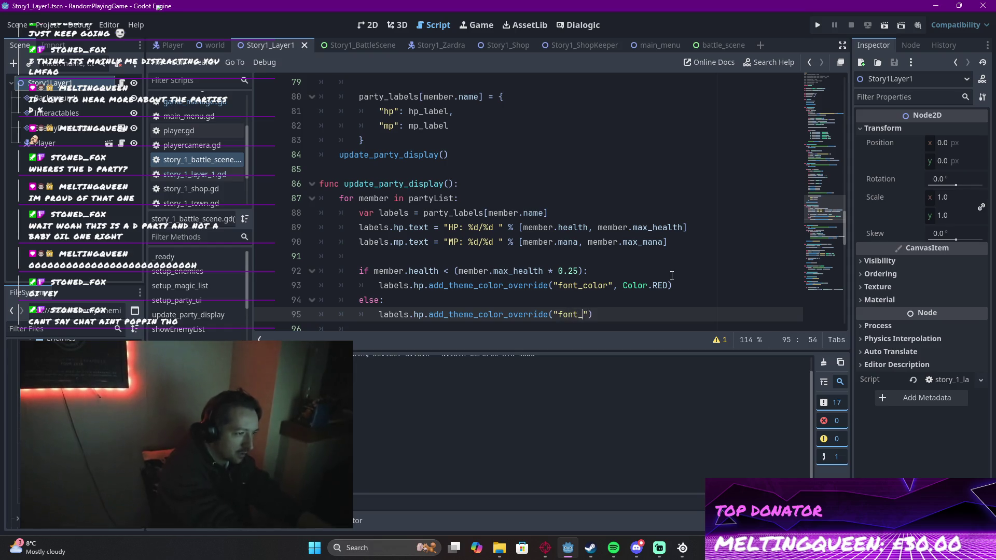
text(Color.WHI)
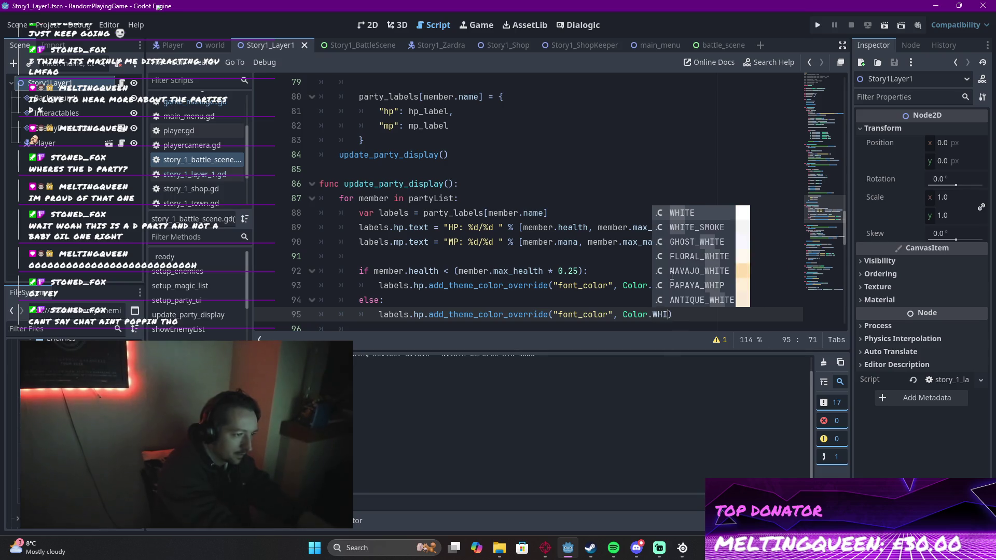
key(Return)
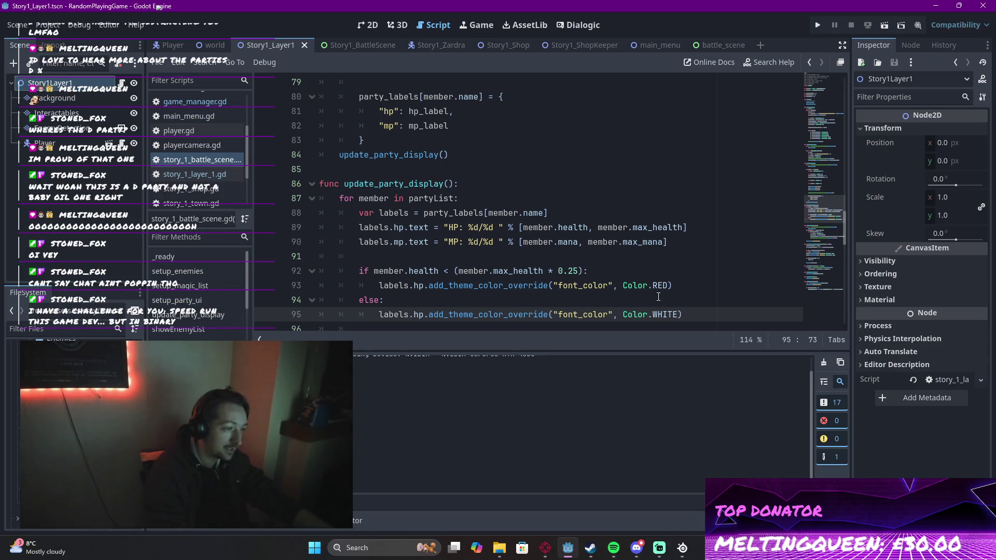
scroll(667, 277, down, 2)
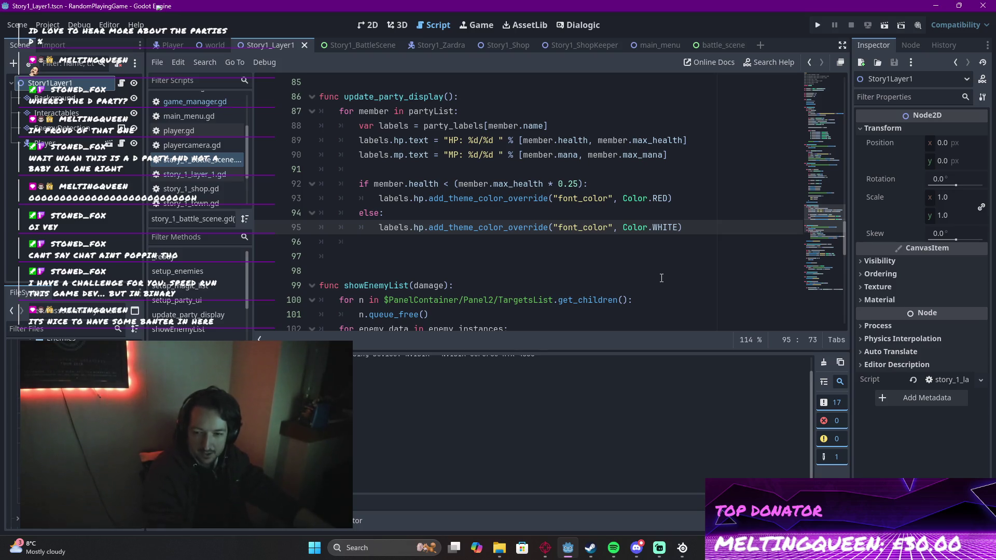
key(alt+Left)
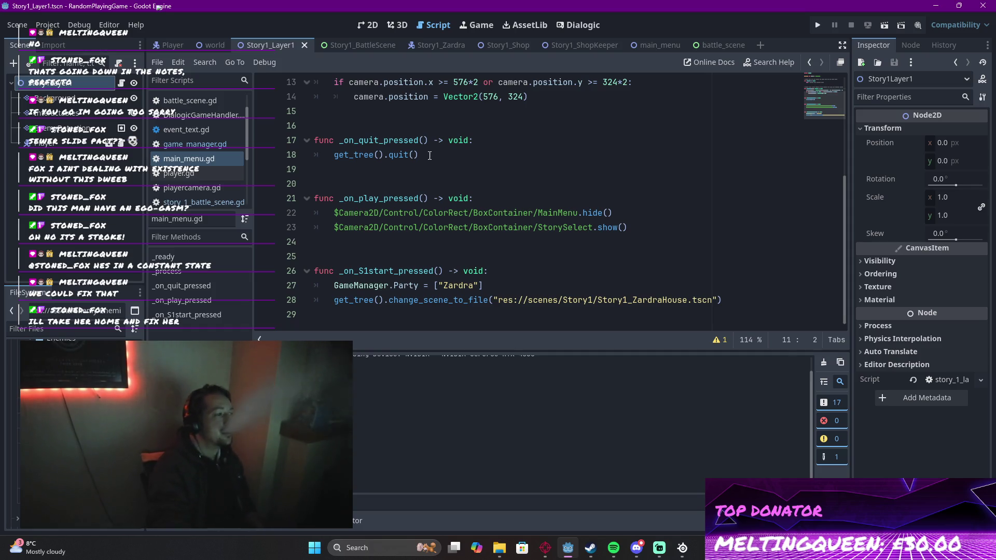
- Switch to the main_menu scene and run the game with F5 to test it
click(430, 155)
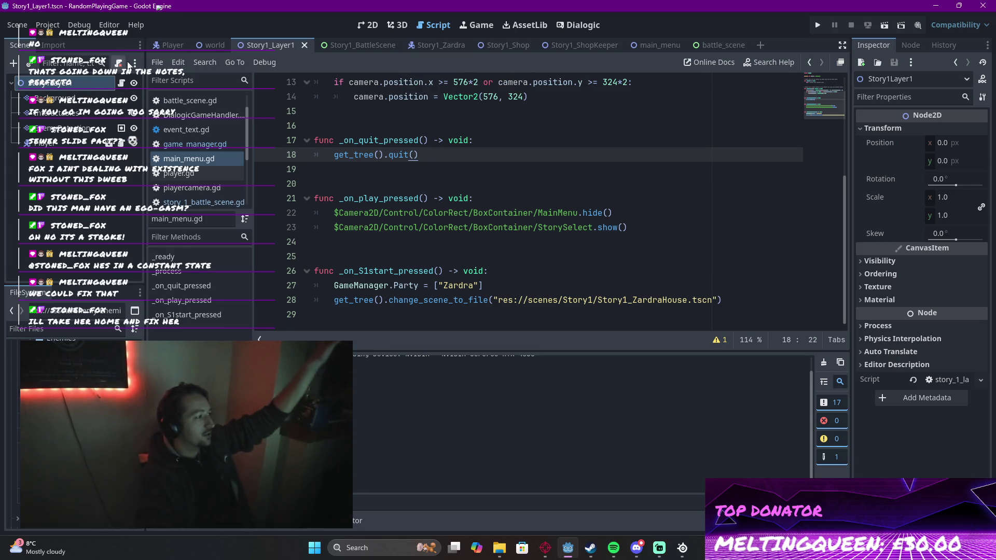
click(659, 46)
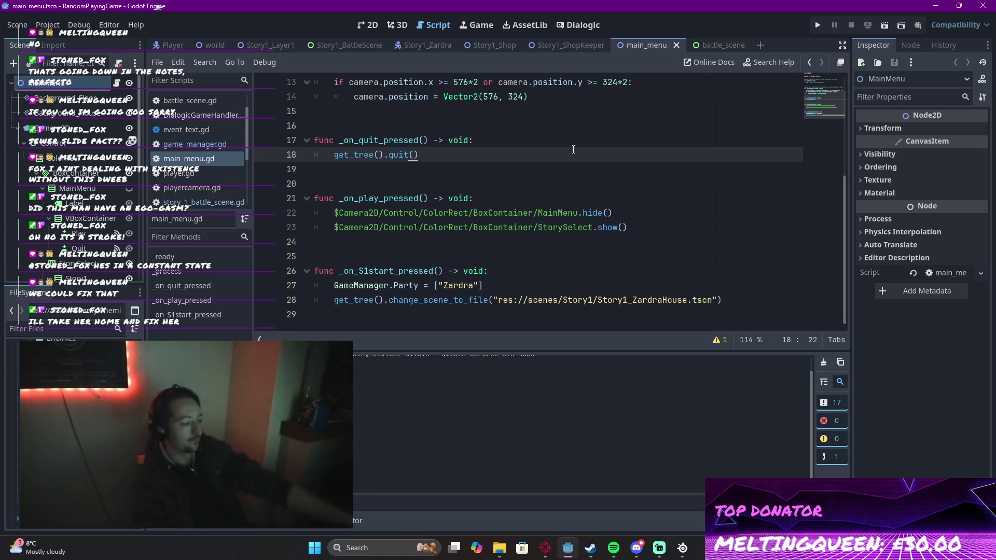
key(F5)
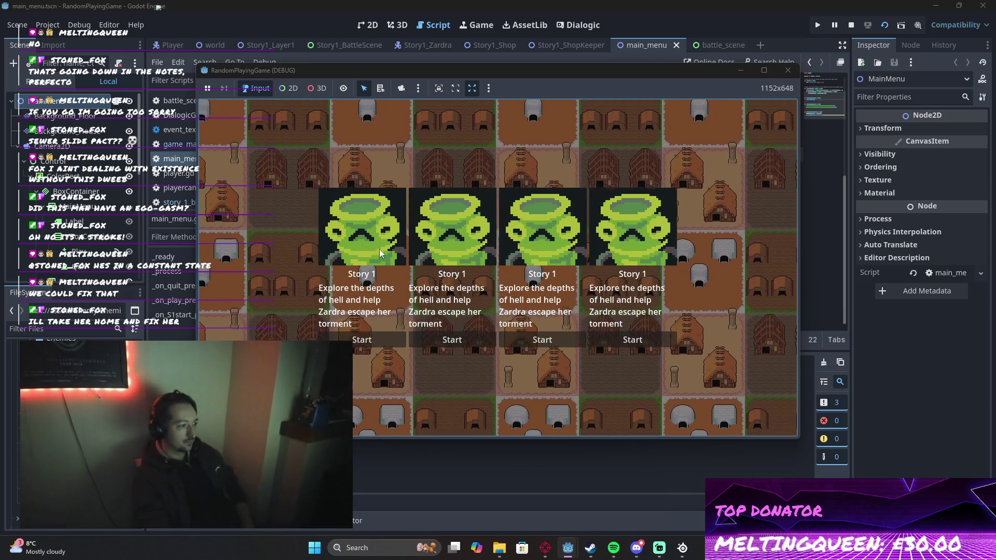
click(365, 341)
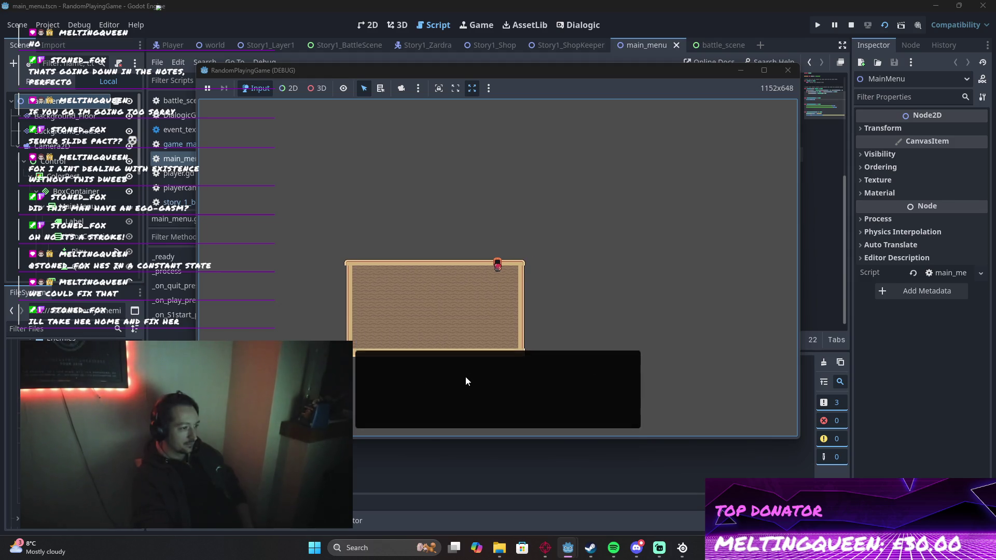
click(466, 377)
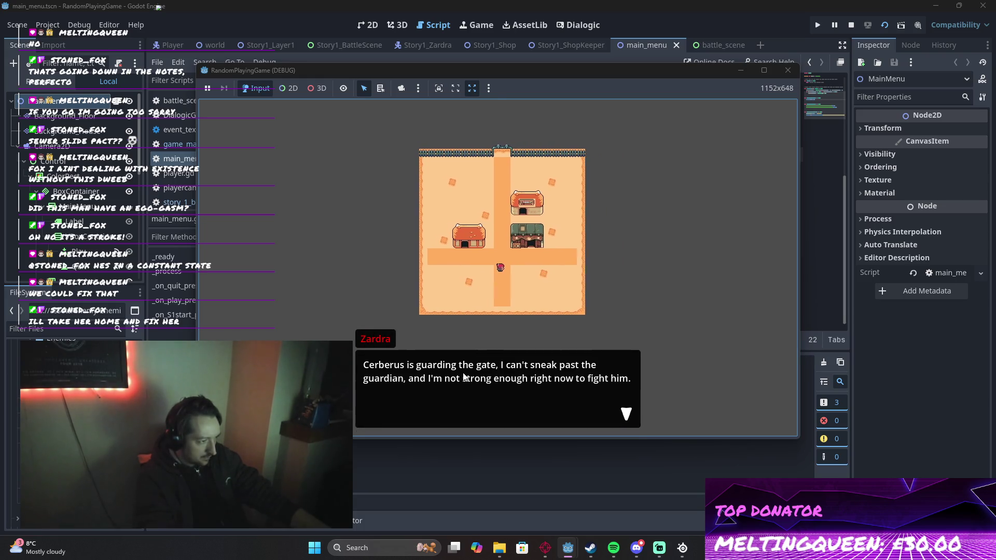
click(464, 377)
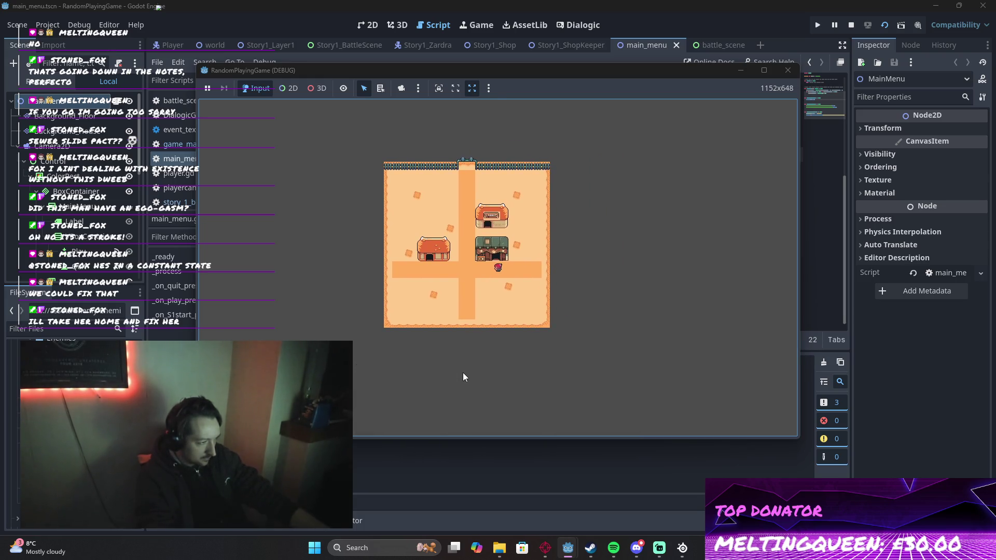
key(Right)
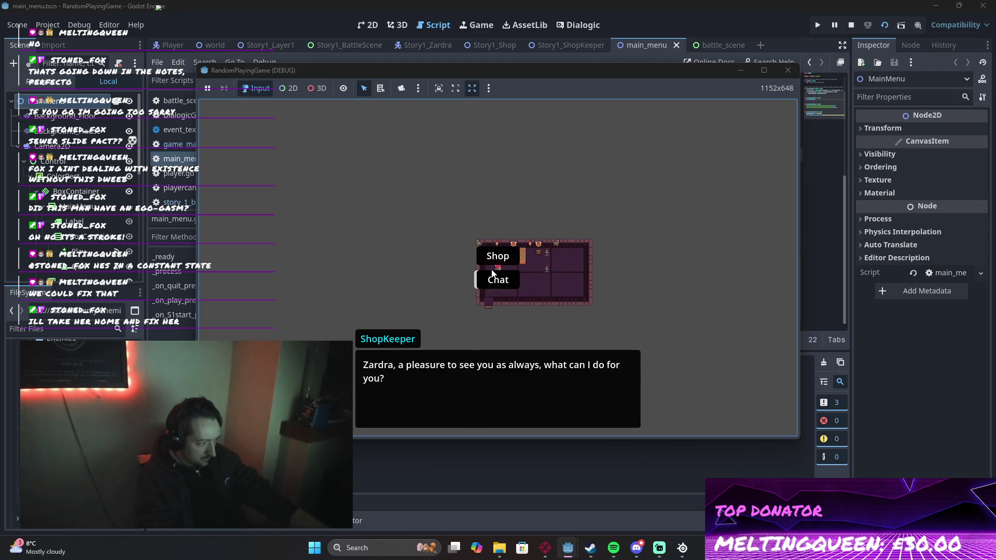
click(494, 278)
click(475, 383)
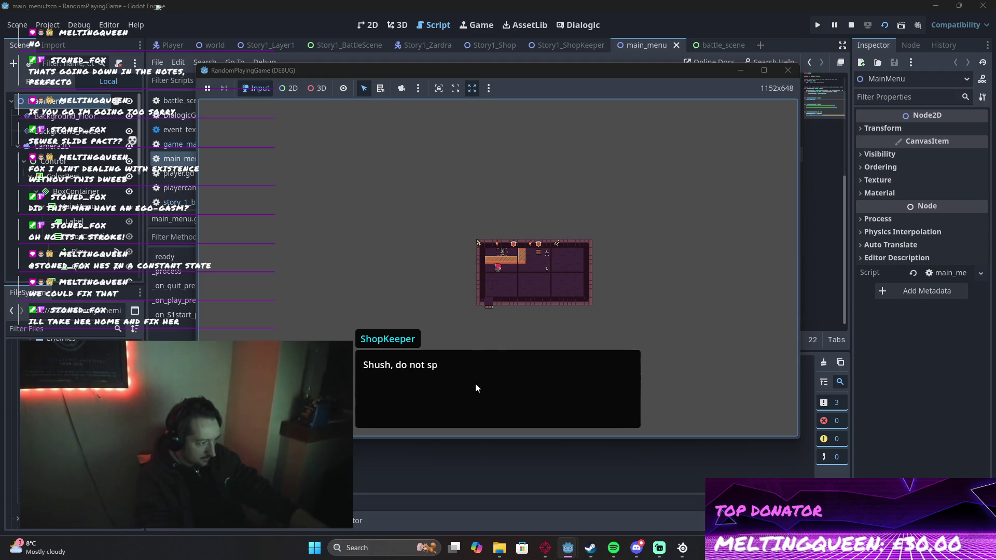
click(476, 384)
click(476, 387)
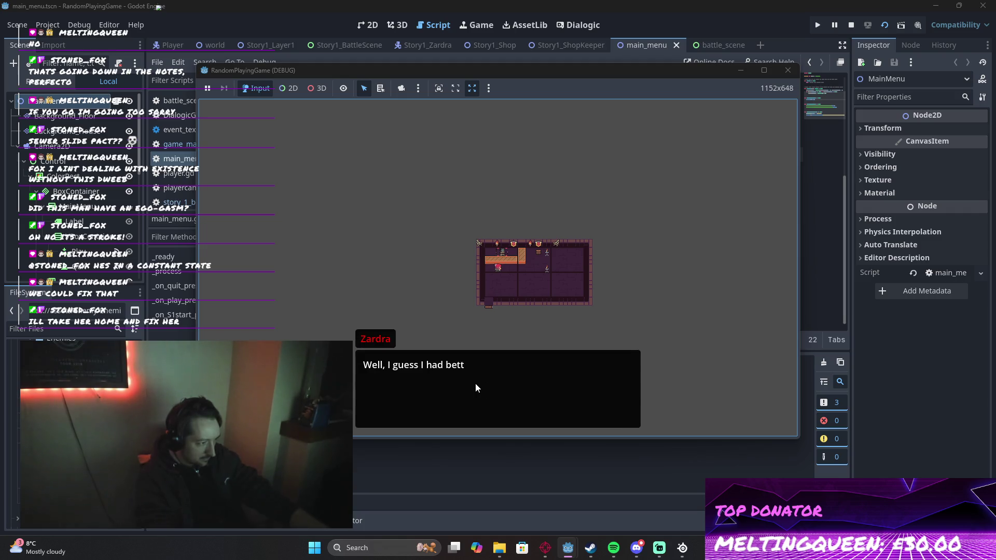
click(475, 387)
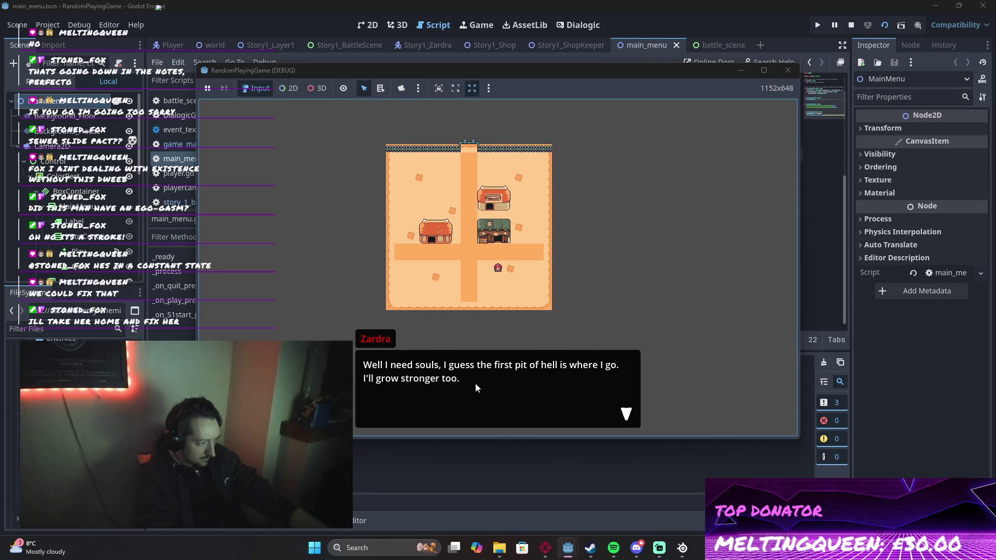
click(475, 384)
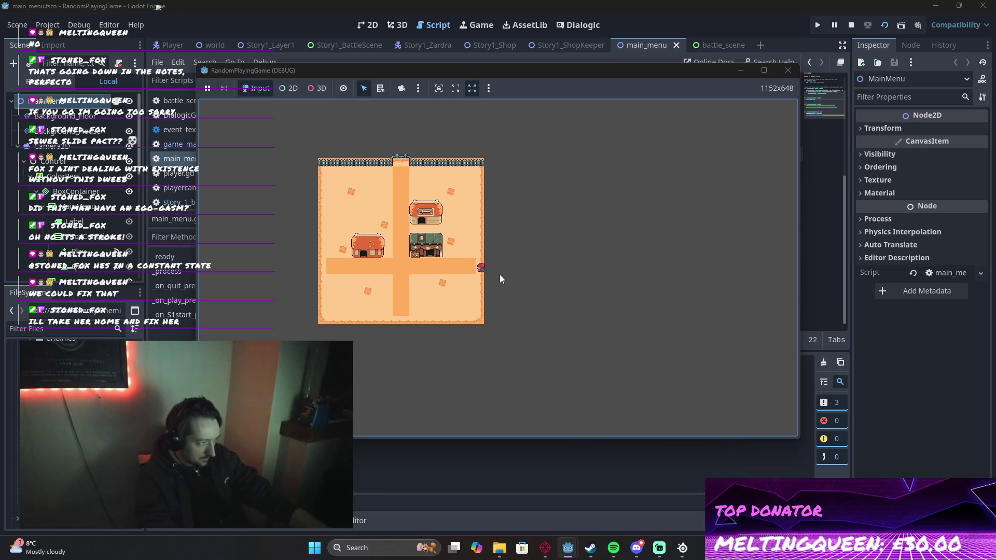
key(Left)
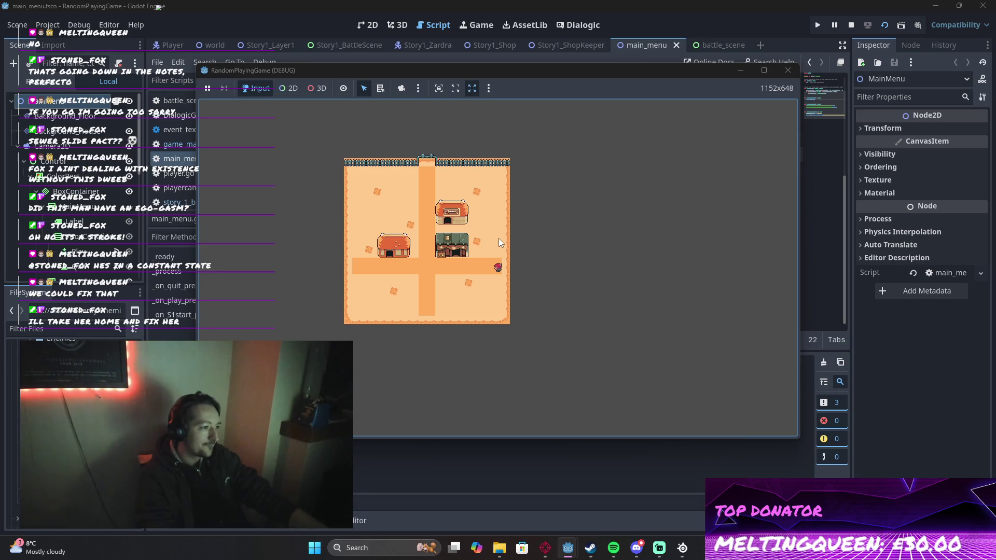
click(786, 71)
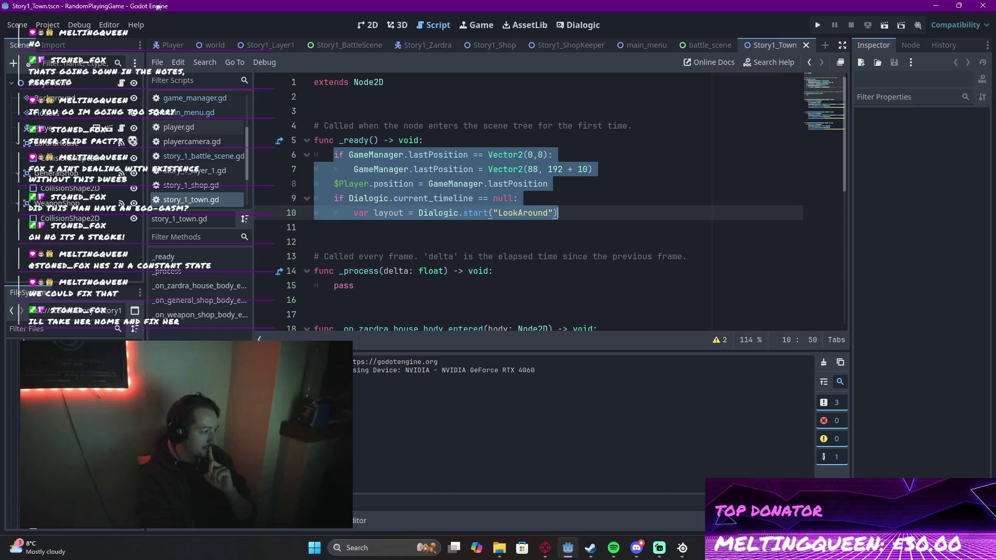
- Show Story1_Town in the 2D view and start adding a child node under Story1Town
click(577, 207)
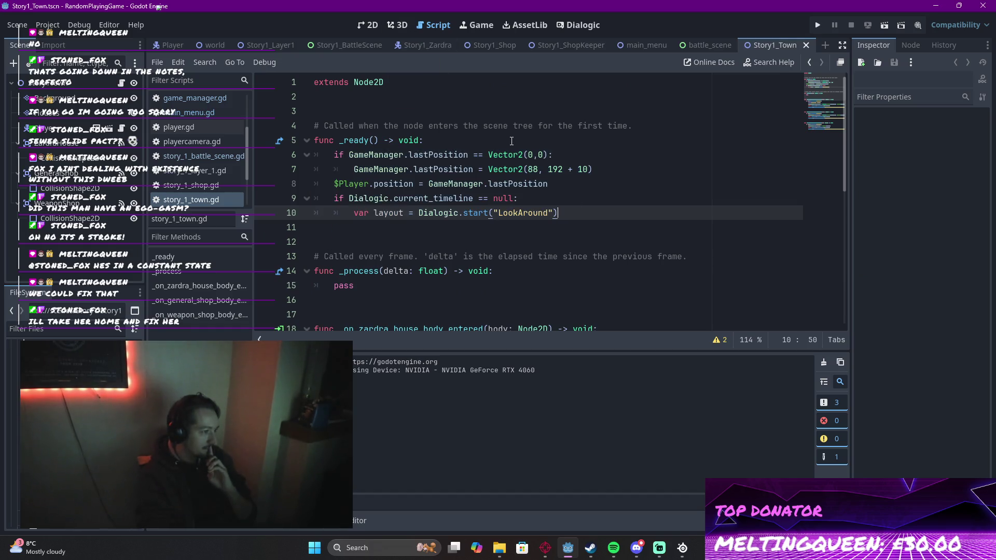
click(369, 26)
scroll(476, 204, down, 5)
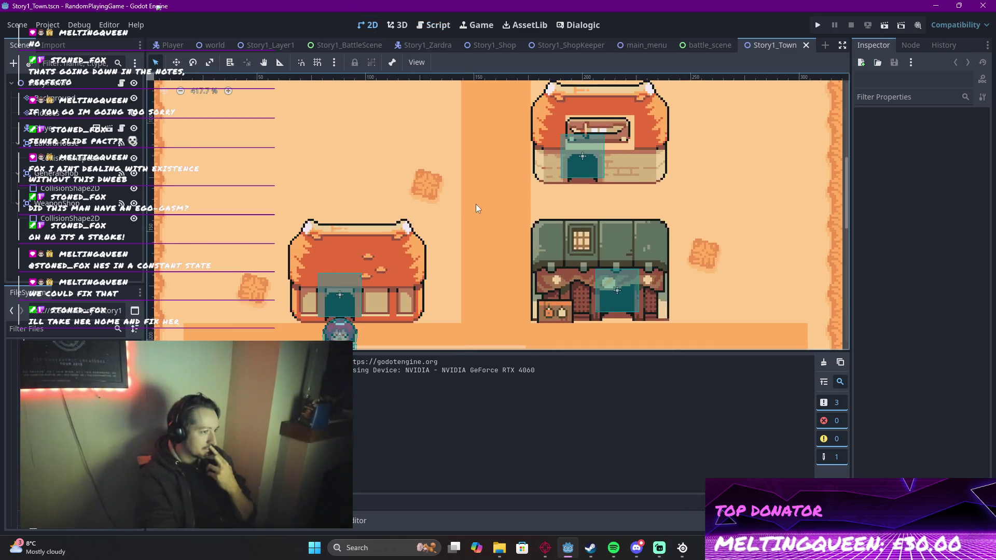
scroll(509, 241, up, 5)
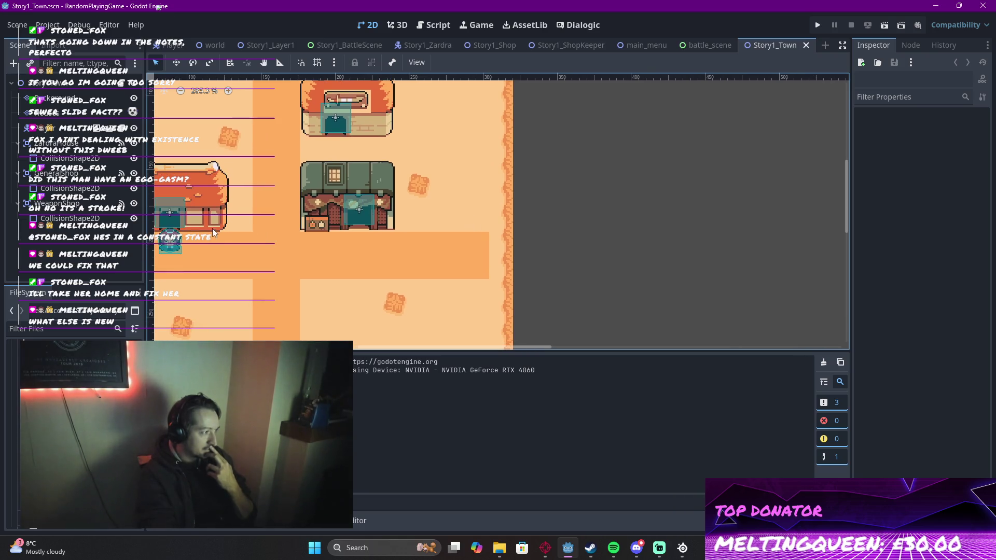
right_click(66, 89)
click(104, 113)
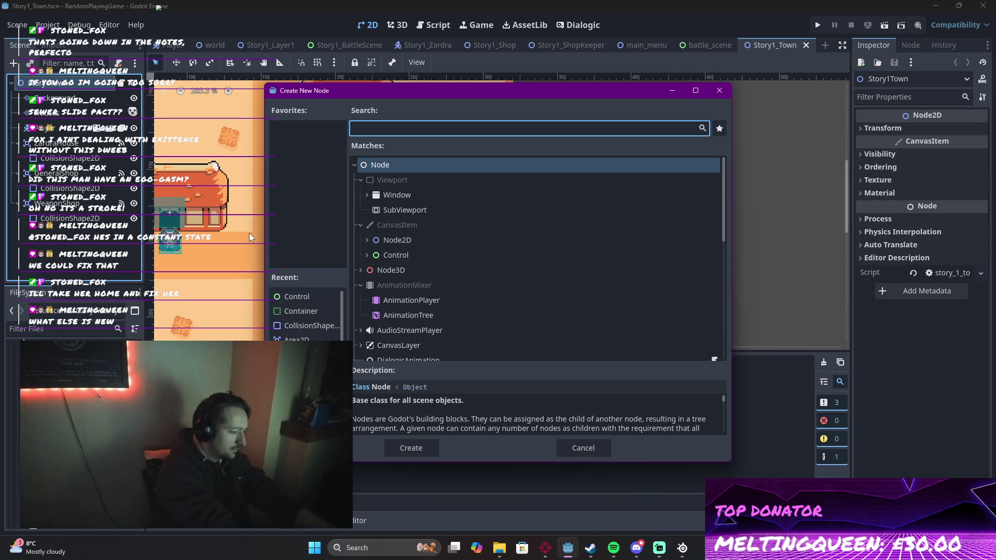
- Add an Area2D with a CollisionShape2D child whose shape is a new RectangleShape2D
text(area)
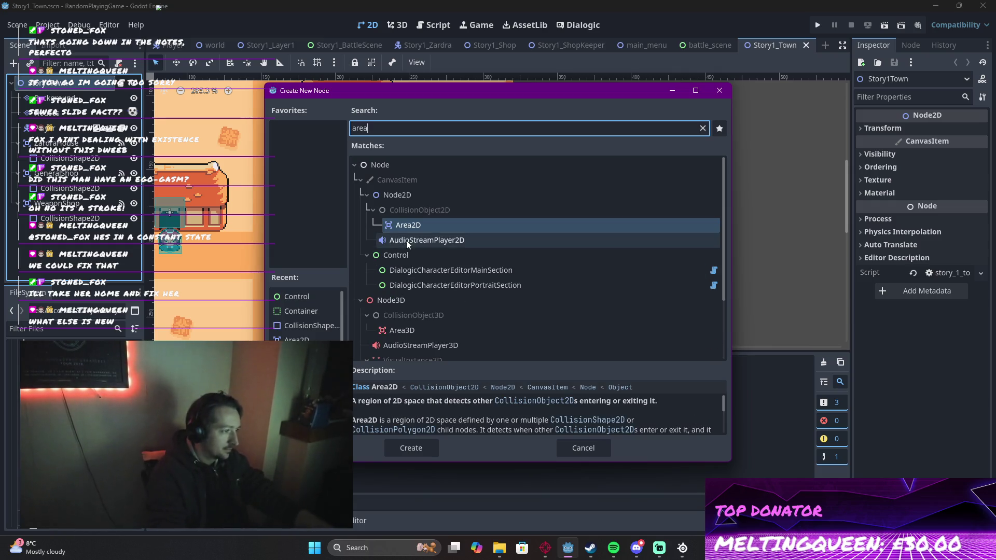
double_click(426, 225)
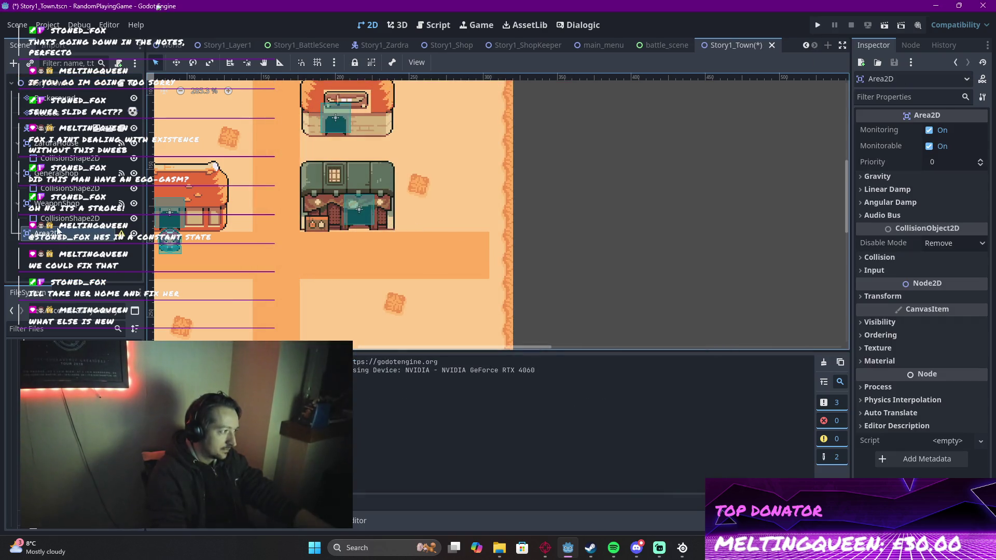
right_click(58, 232)
click(104, 223)
text(collis)
key(Return)
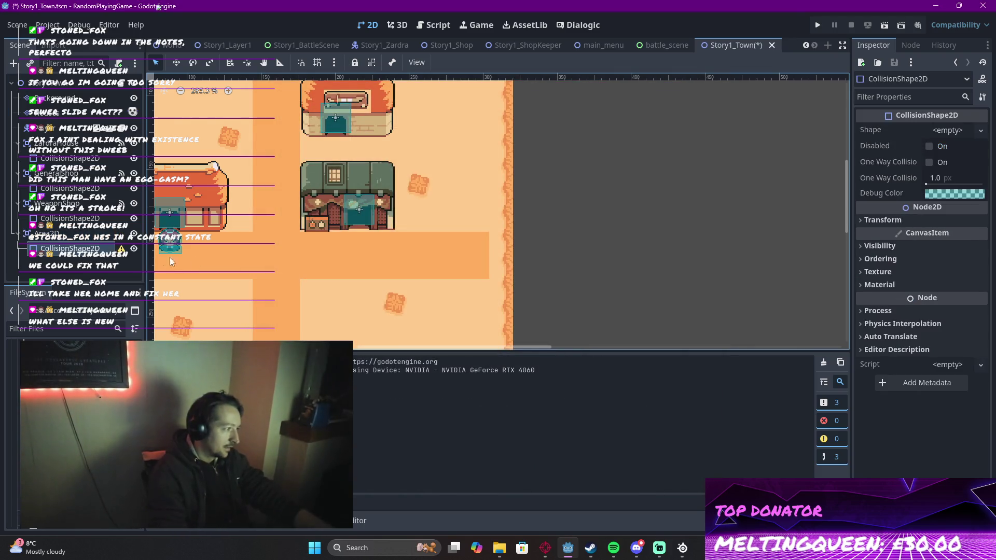
click(979, 132)
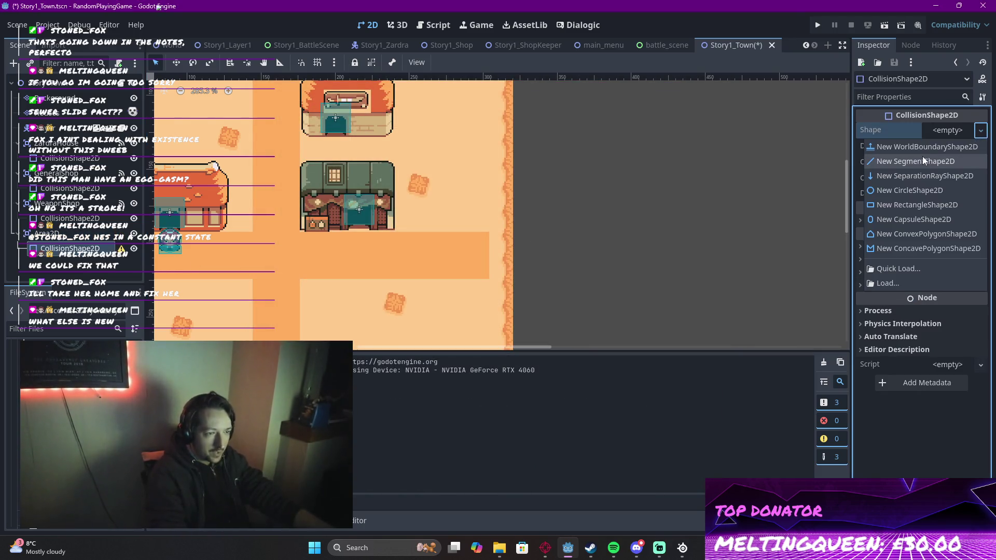
click(896, 206)
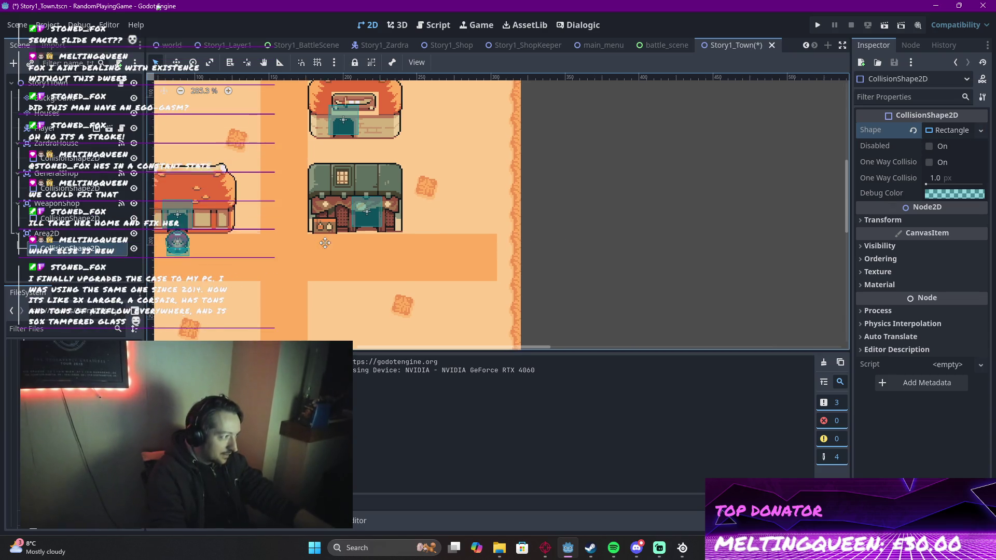
- Move the Area2D and its collision shape to the right end of the town's road
scroll(374, 248, down, 5)
click(45, 233)
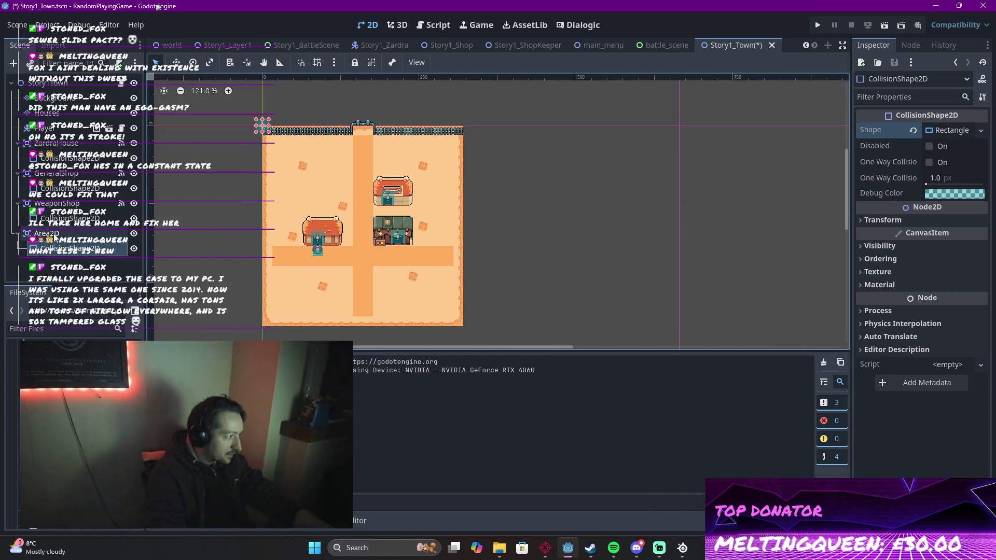
drag(258, 134, 448, 263)
click(74, 235)
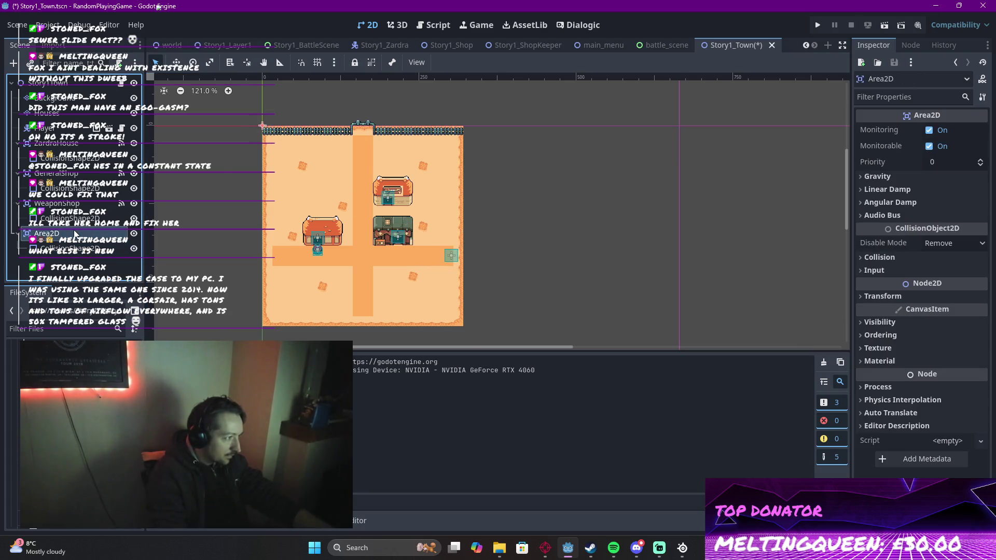
drag(270, 128, 389, 215)
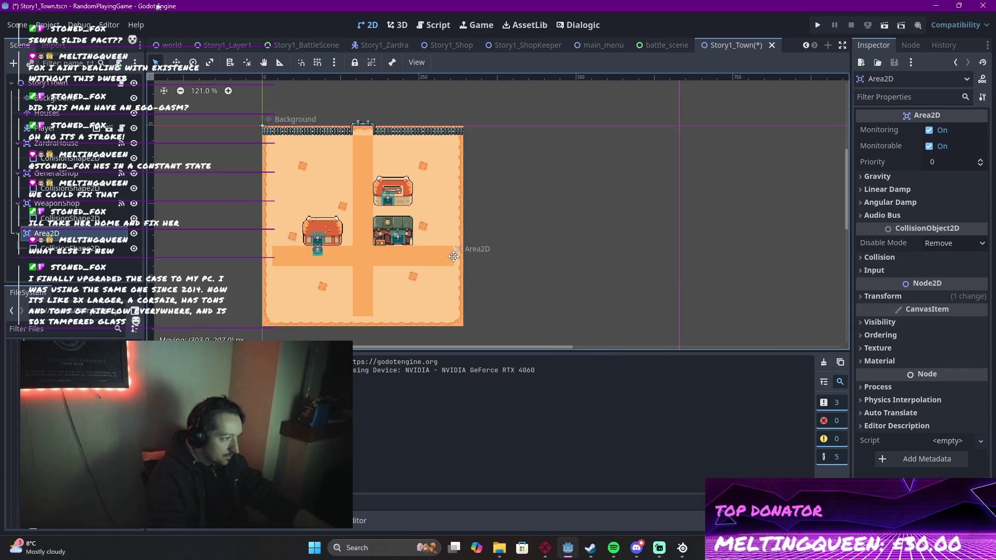
drag(461, 257, 459, 256)
click(271, 260)
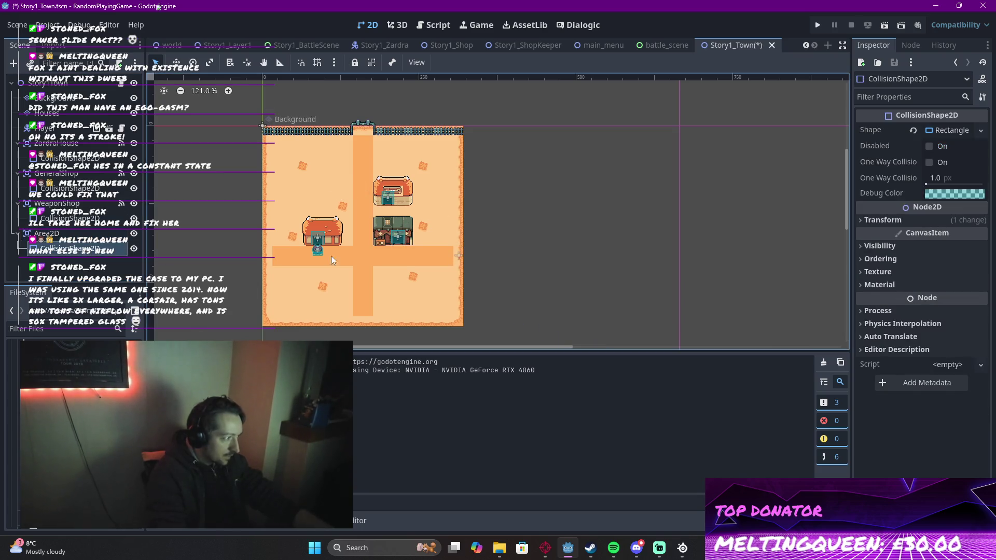
click(880, 220)
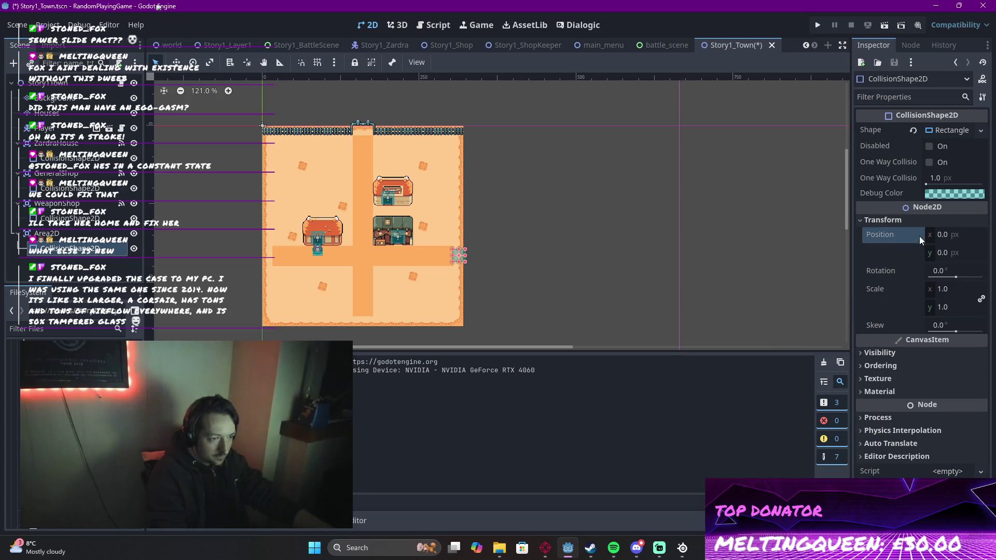
scroll(469, 226, up, 6)
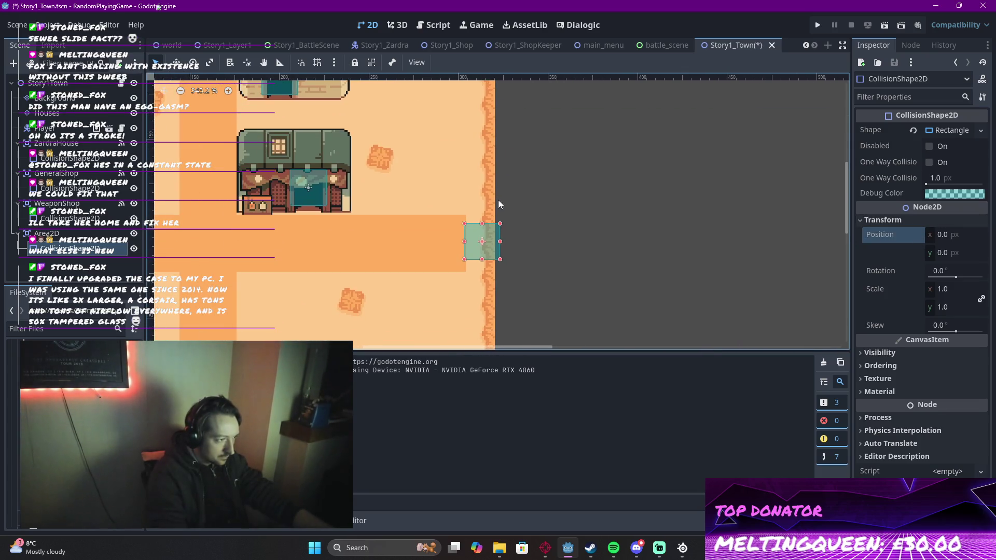
- Nudge the exit collision shape a few pixels right, to about x 6 px
click(482, 241)
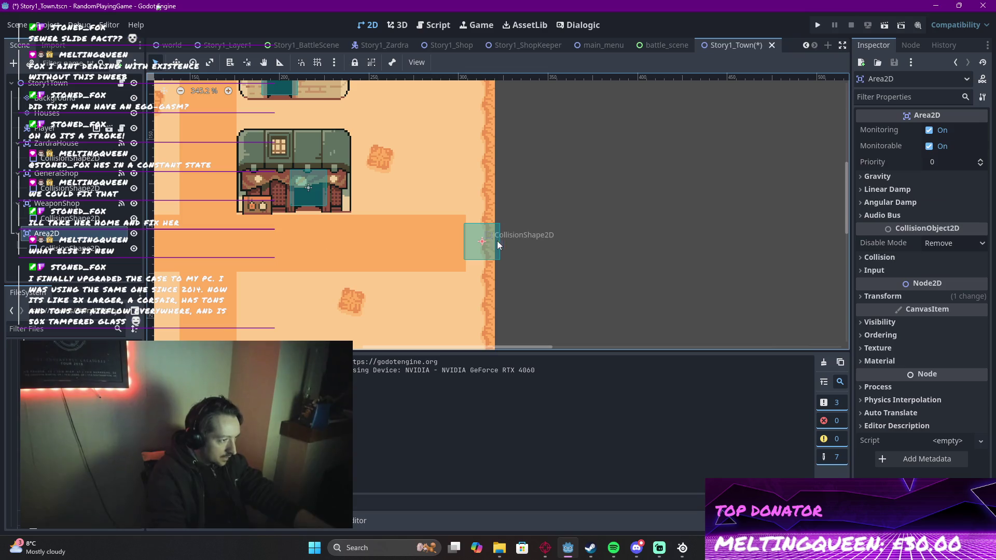
click(485, 245)
drag(486, 245, 490, 242)
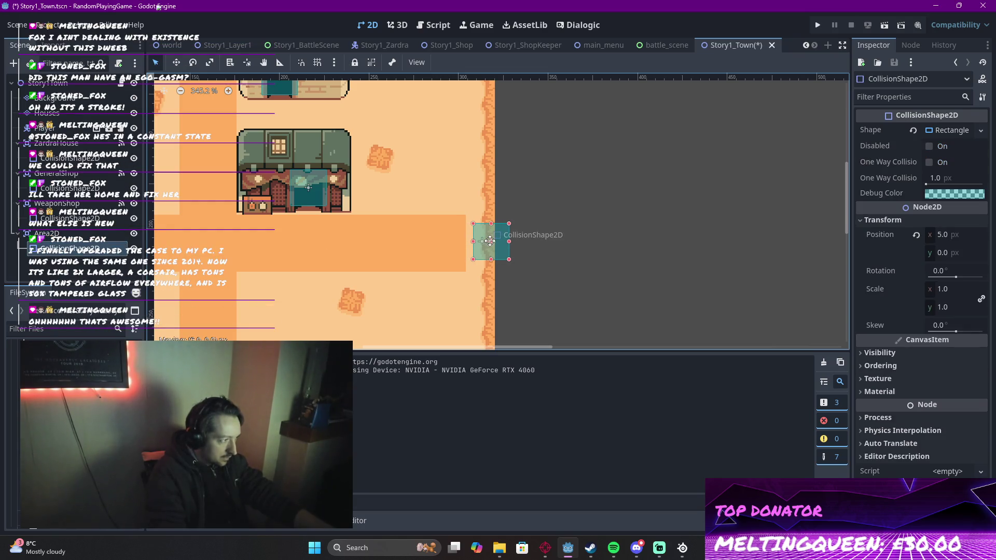
click(421, 239)
click(488, 251)
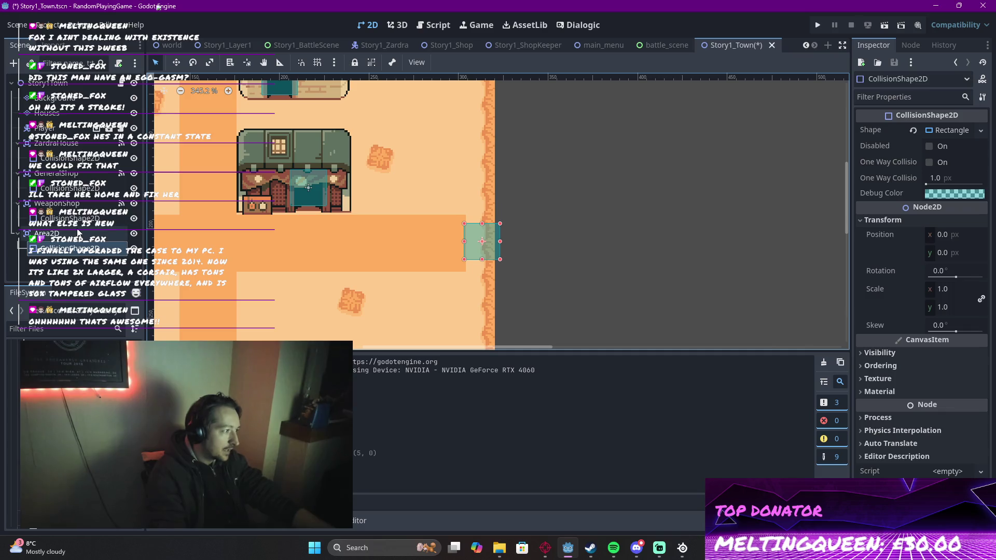
drag(483, 244, 493, 242)
click(425, 245)
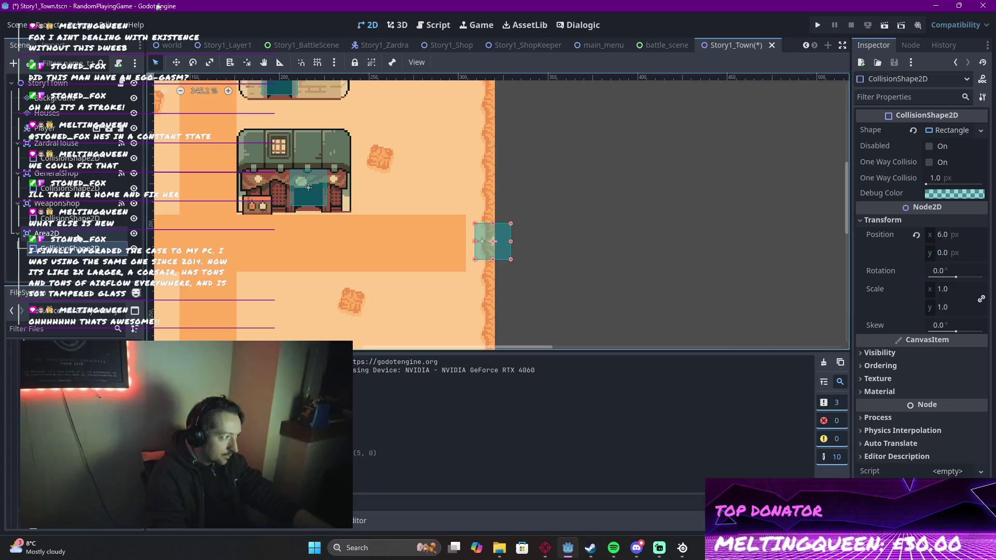
click(482, 247)
click(533, 195)
scroll(534, 195, down, 5)
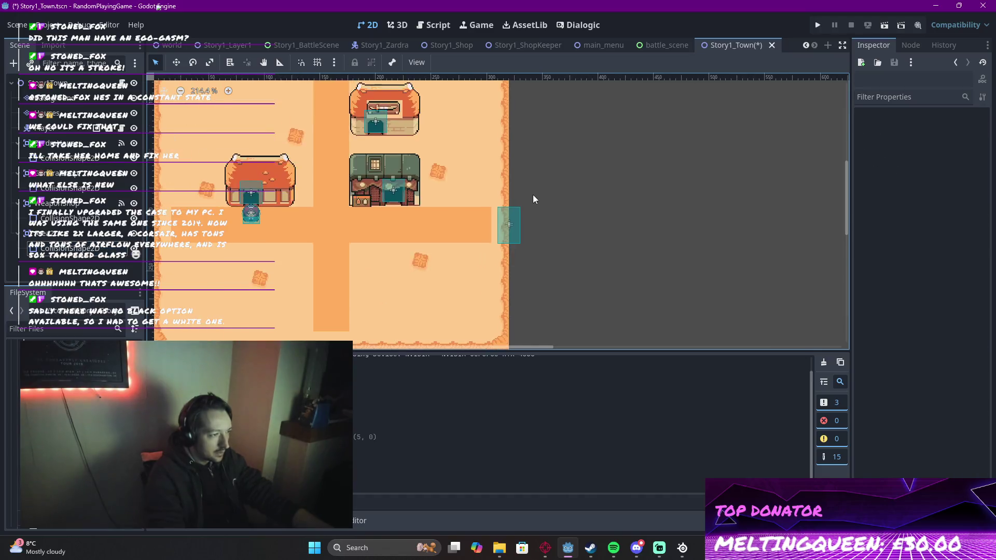
- Select the Background TileMapLayer and open its TileSet atlas, zoomed in on the town tiles
click(57, 98)
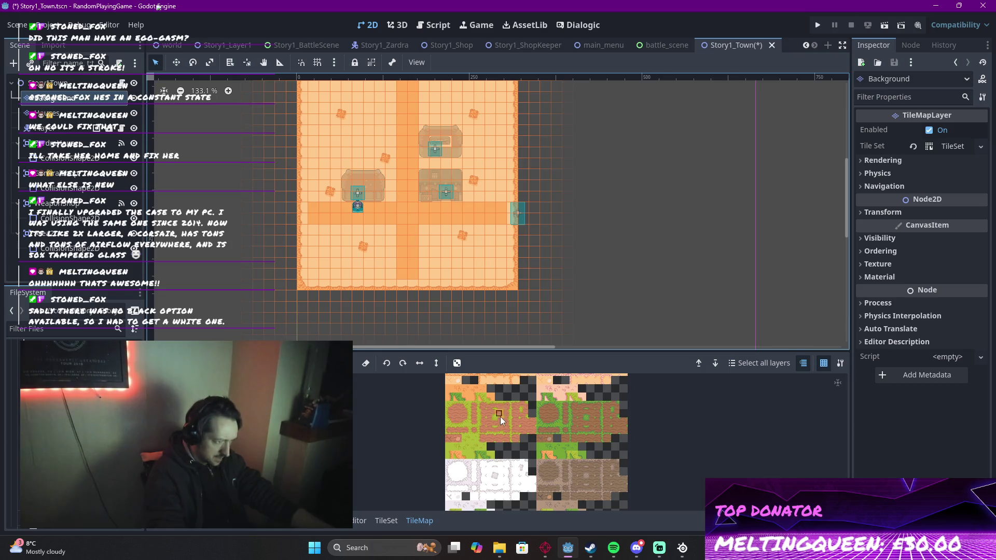
scroll(506, 423, down, 3)
scroll(509, 429, up, 1)
scroll(509, 428, down, 2)
scroll(507, 428, up, 1)
scroll(531, 456, up, 5)
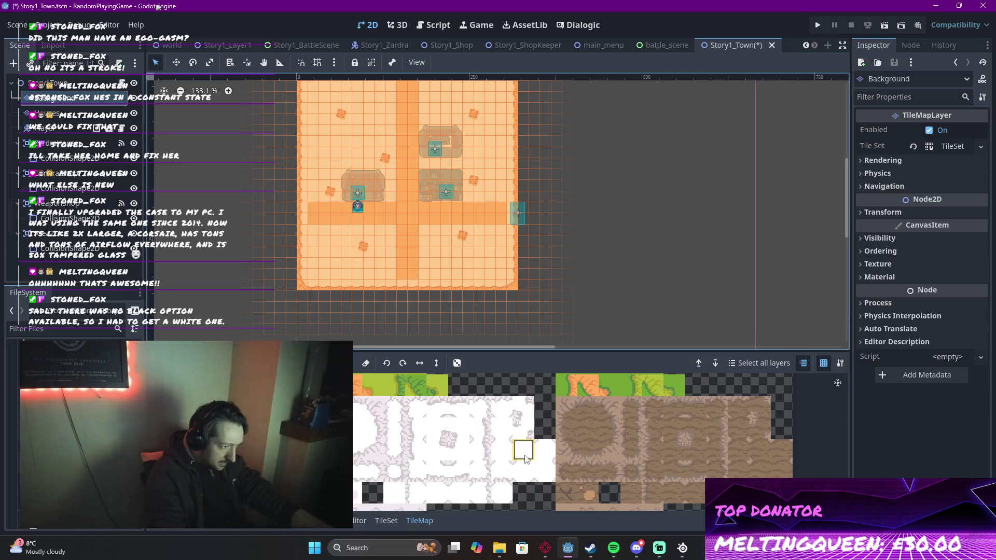
scroll(475, 459, up, 2)
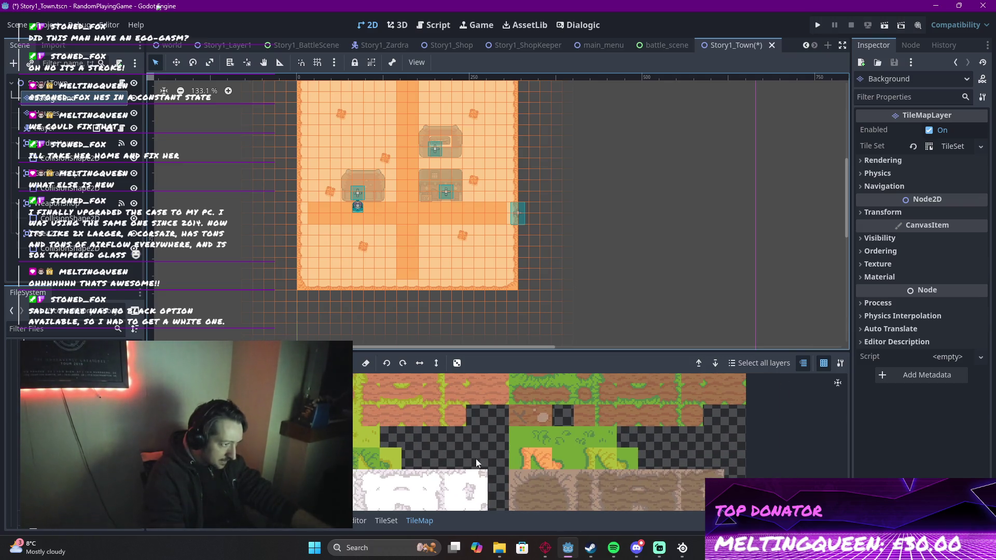
click(386, 520)
scroll(584, 463, up, 5)
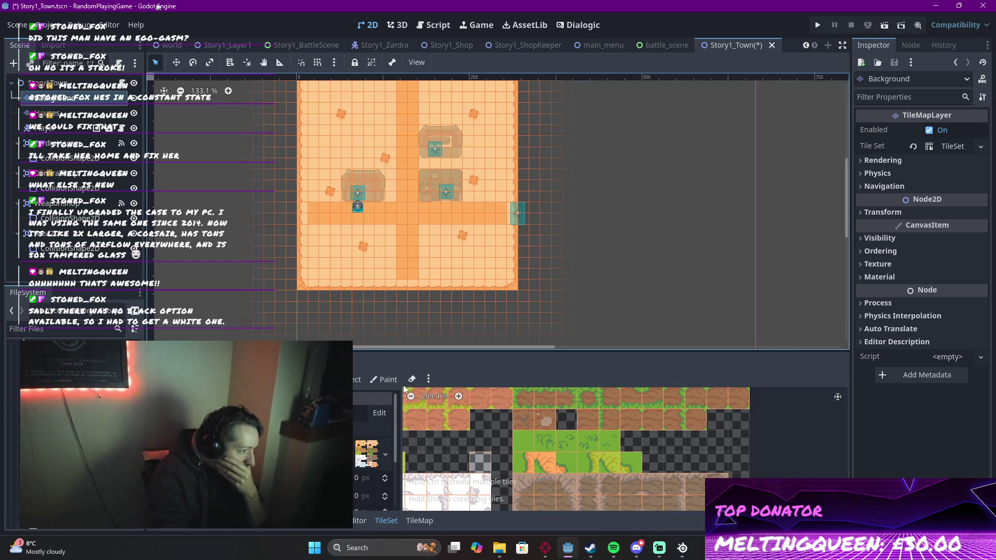
- Paint a black Modulate tint onto the white tile at atlas coordinates (9, 13)
click(388, 381)
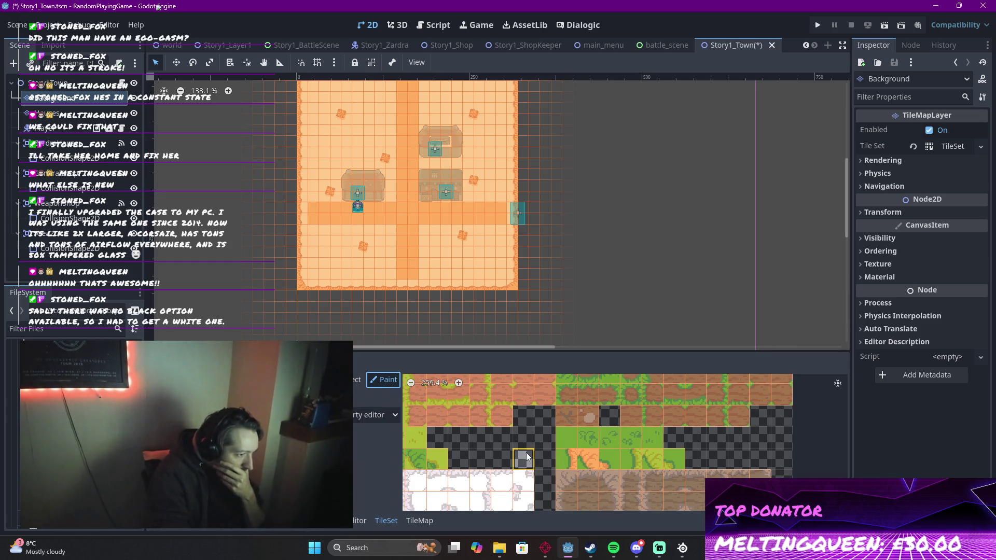
click(357, 419)
click(364, 445)
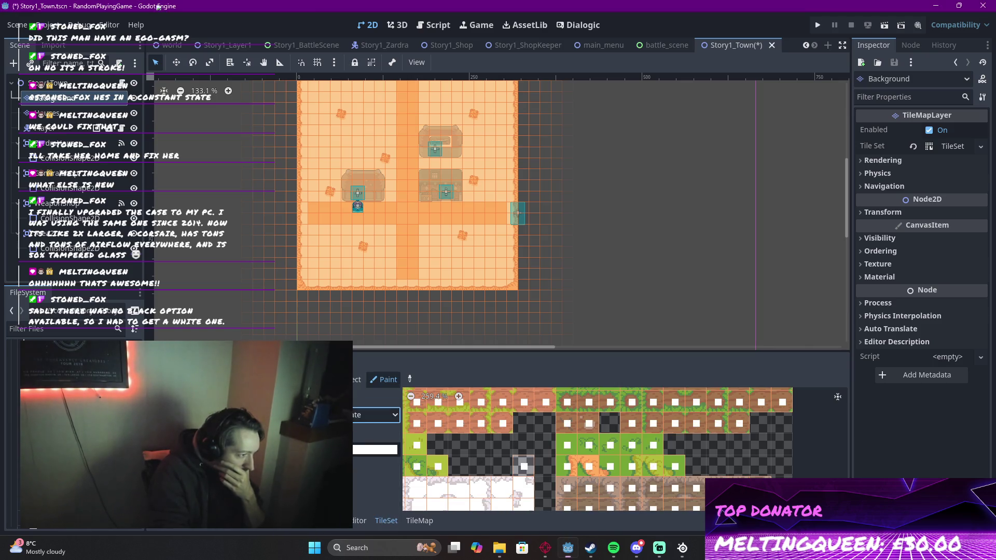
click(375, 449)
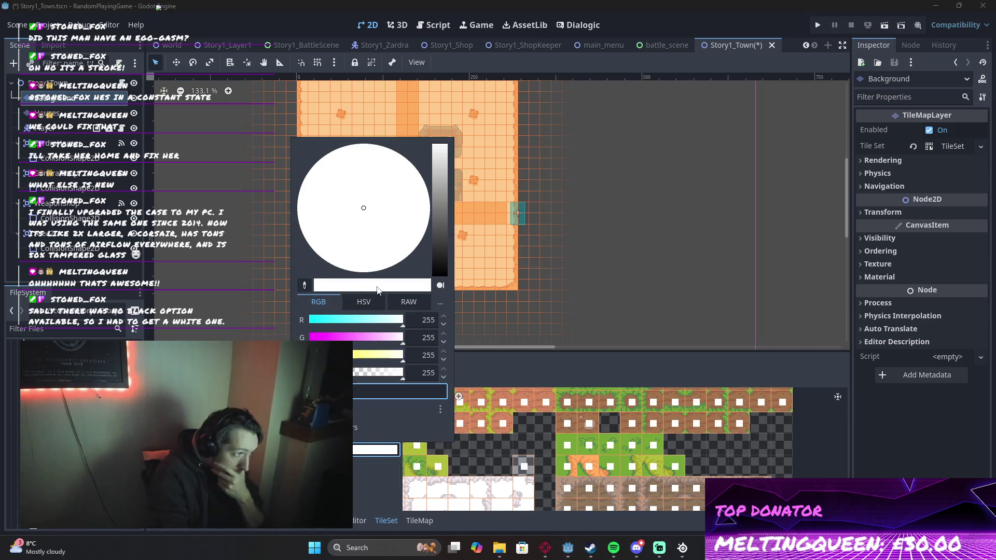
drag(443, 262, 441, 277)
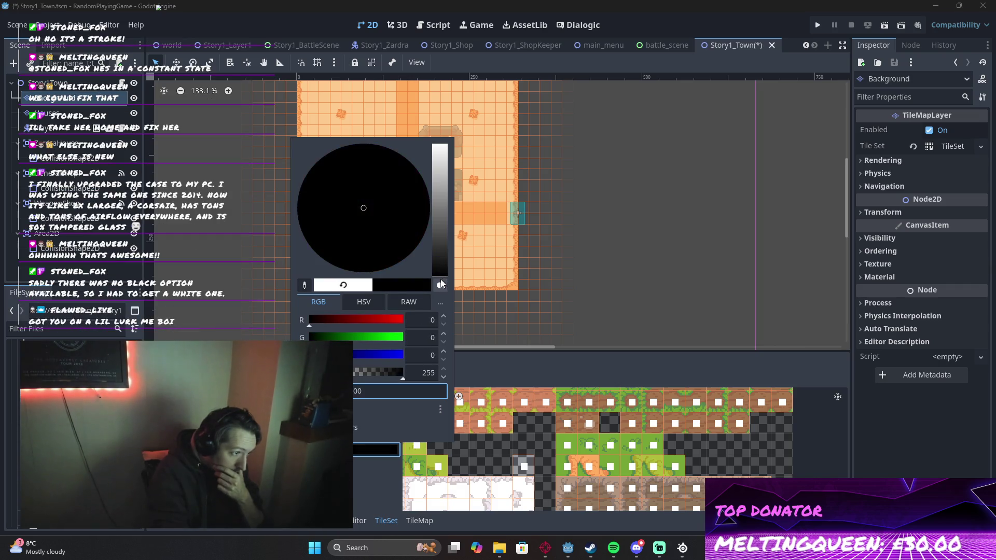
click(527, 447)
click(526, 468)
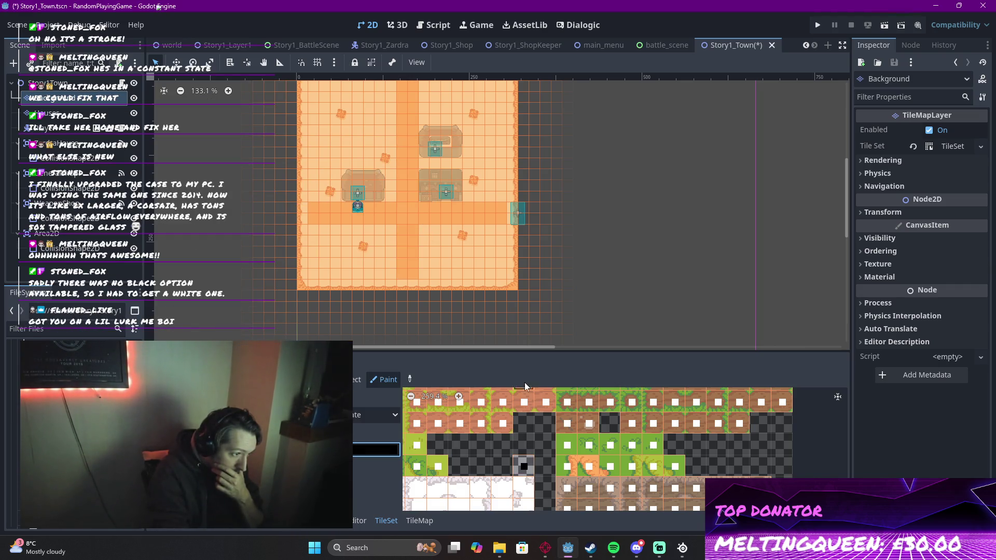
click(352, 381)
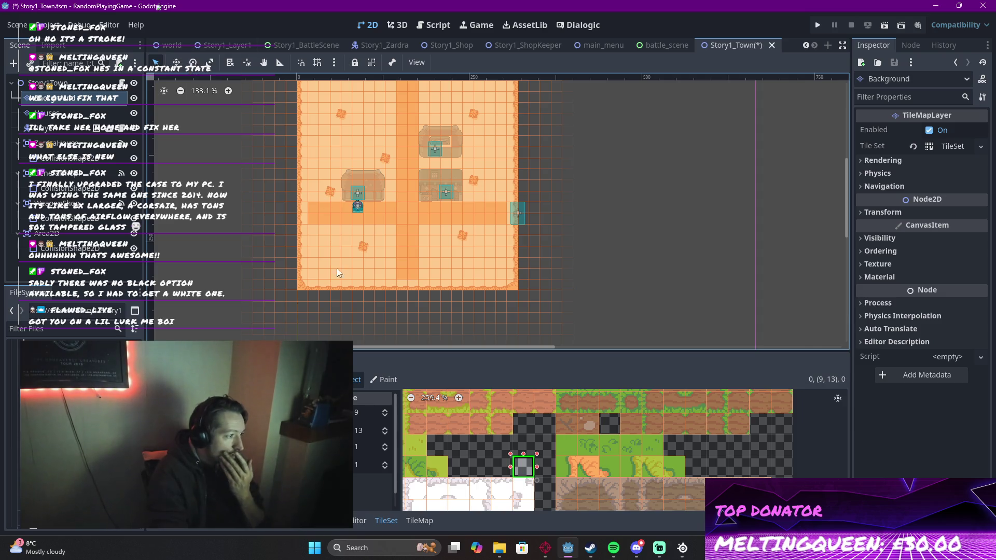
click(420, 521)
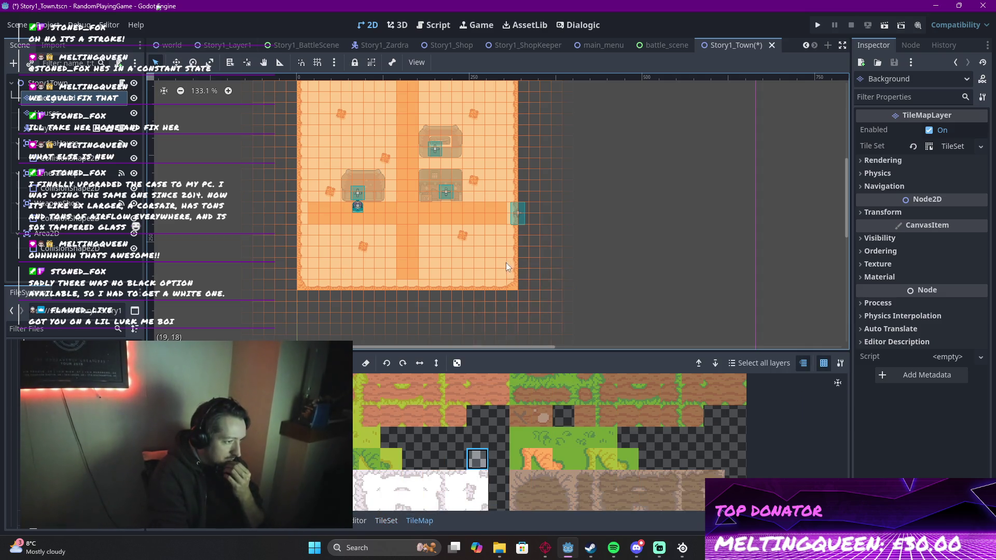
- Place the black-tinted tile on the sand near the map's east edge, below the exit
scroll(532, 230, up, 4)
scroll(533, 236, up, 10)
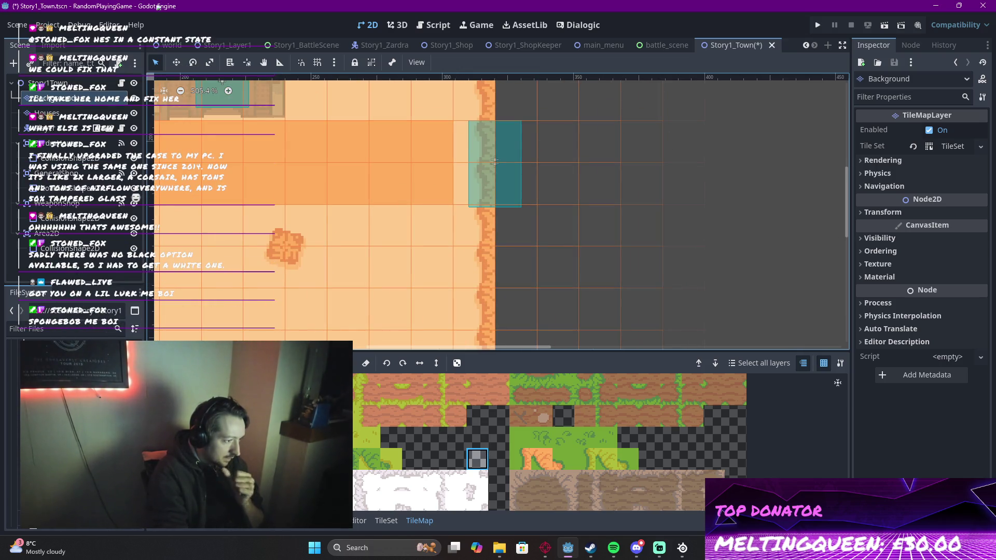
click(476, 482)
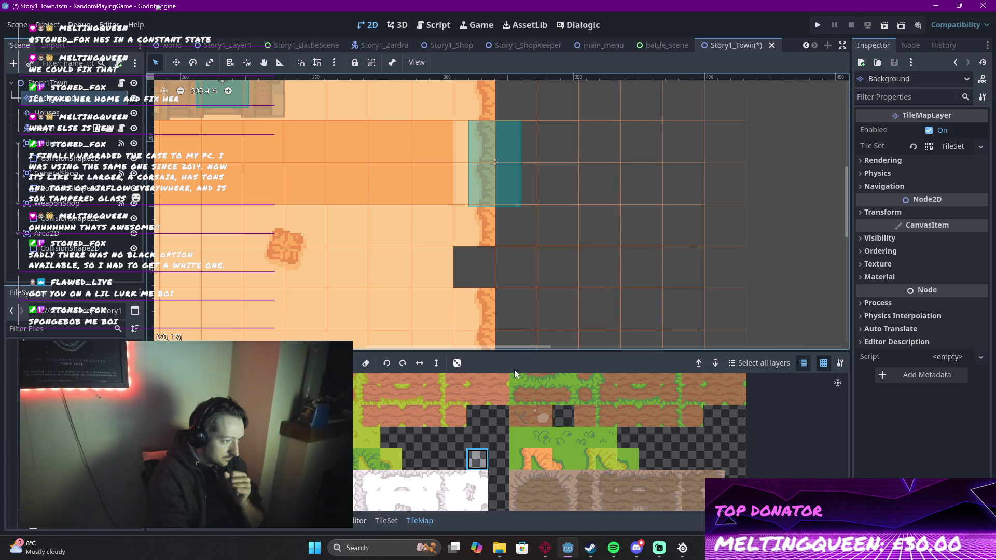
- Browse the tile palette for sand tiles and zoom the map back out
scroll(475, 431, down, 3)
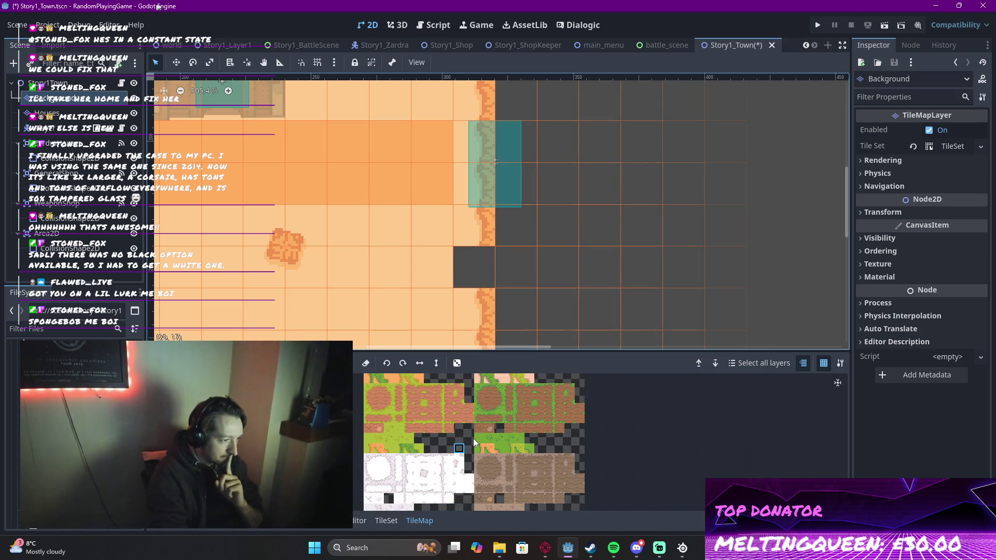
drag(509, 489, 512, 414)
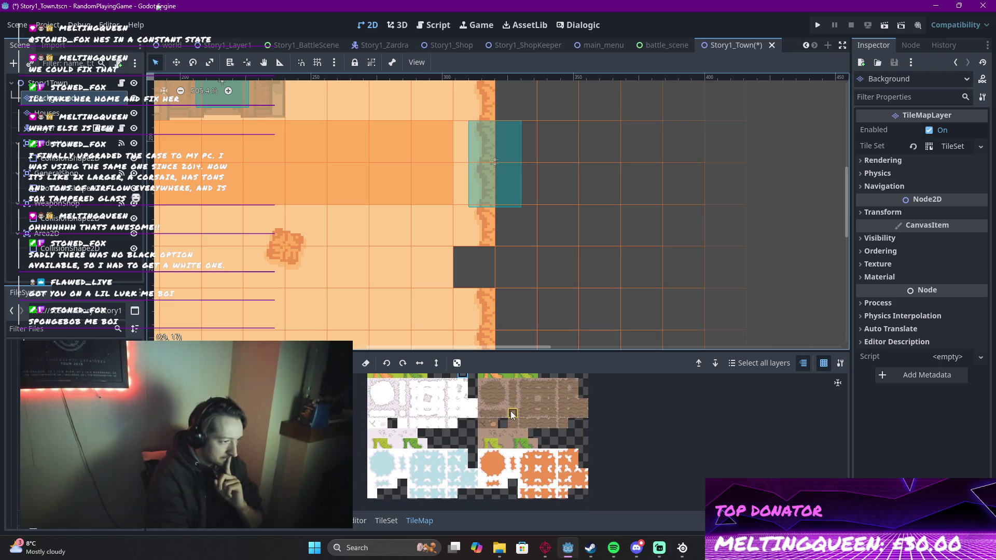
scroll(499, 464, up, 3)
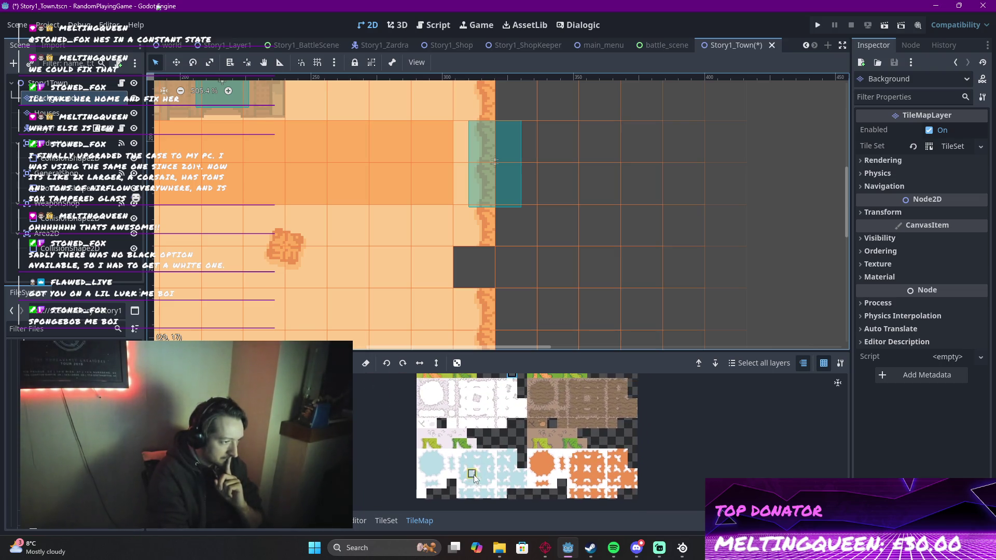
scroll(437, 453, up, 5)
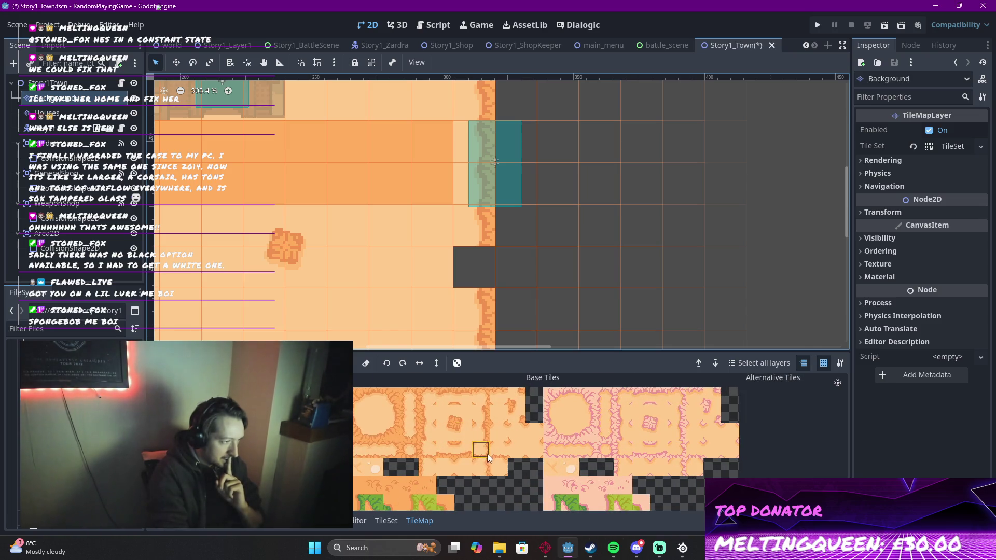
scroll(463, 434, up, 4)
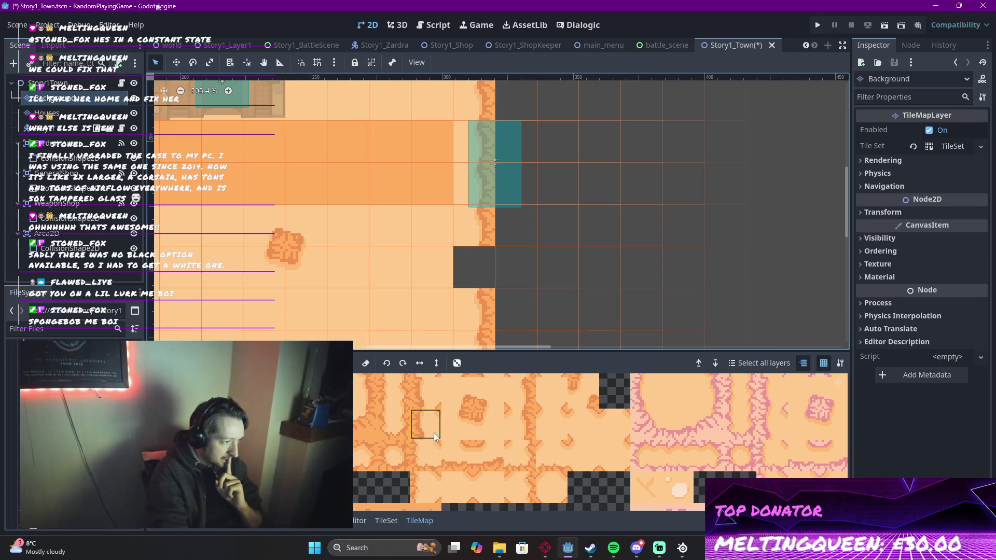
scroll(447, 462, down, 1)
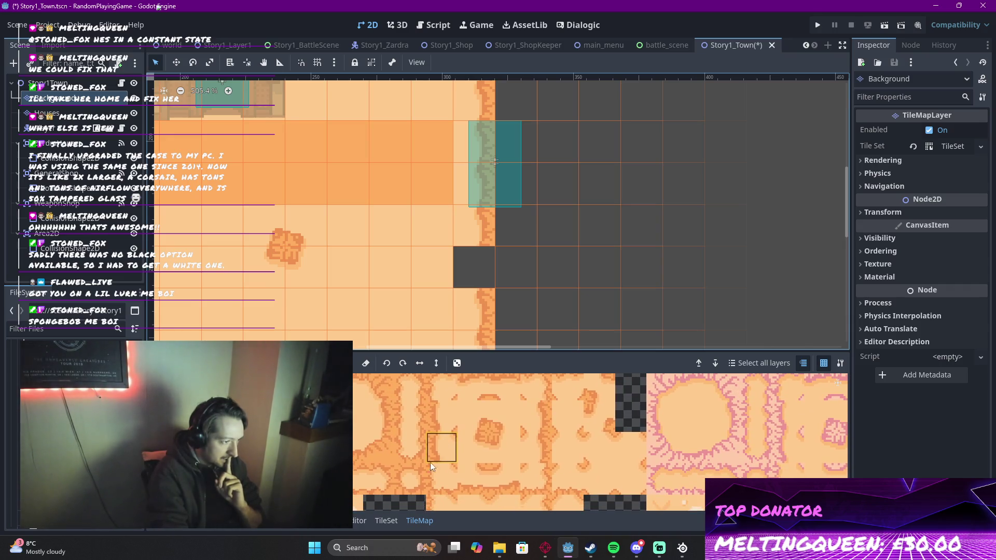
drag(440, 429, 404, 460)
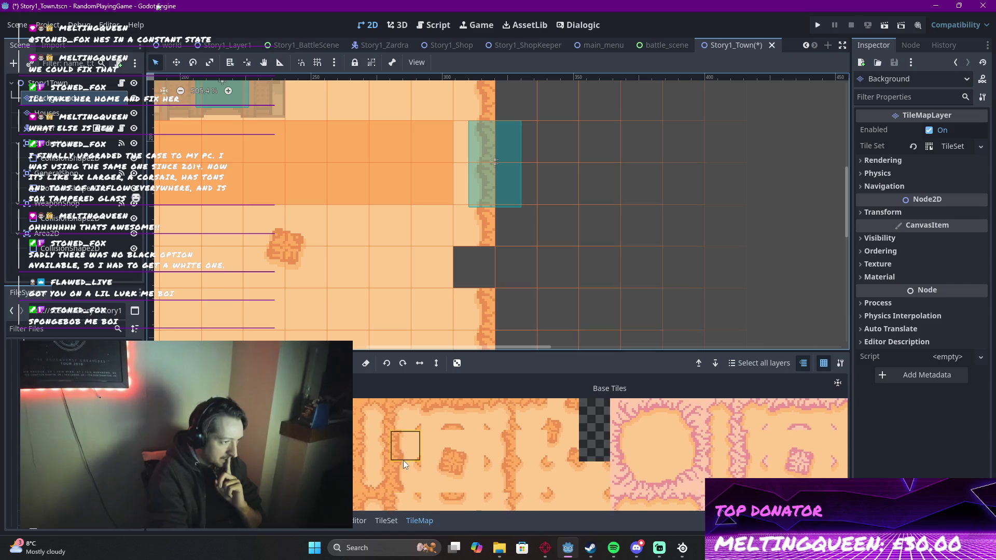
scroll(446, 445, left, 2)
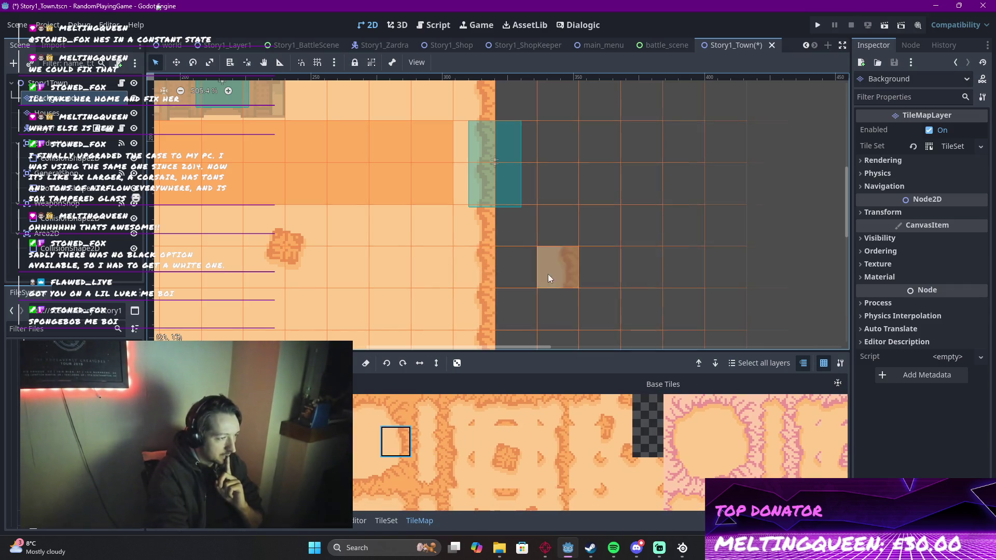
scroll(549, 279, up, 3)
scroll(515, 313, right, 1)
scroll(512, 308, up, 1)
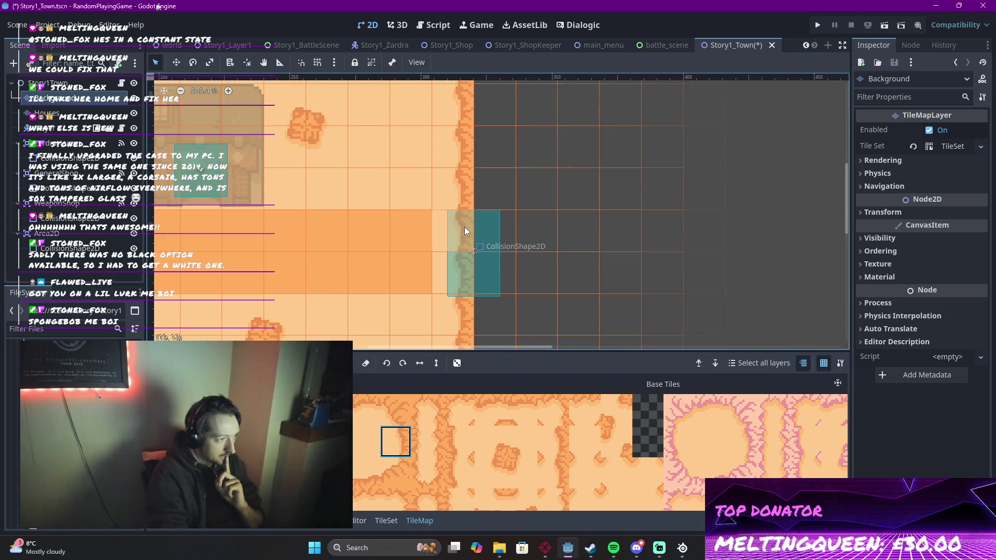
scroll(548, 456, down, 3)
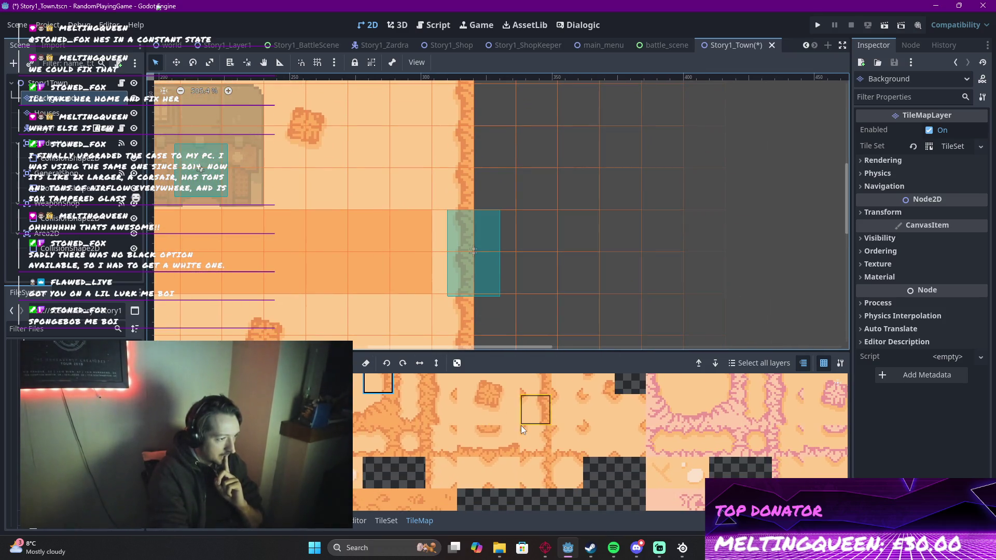
scroll(443, 471, down, 2)
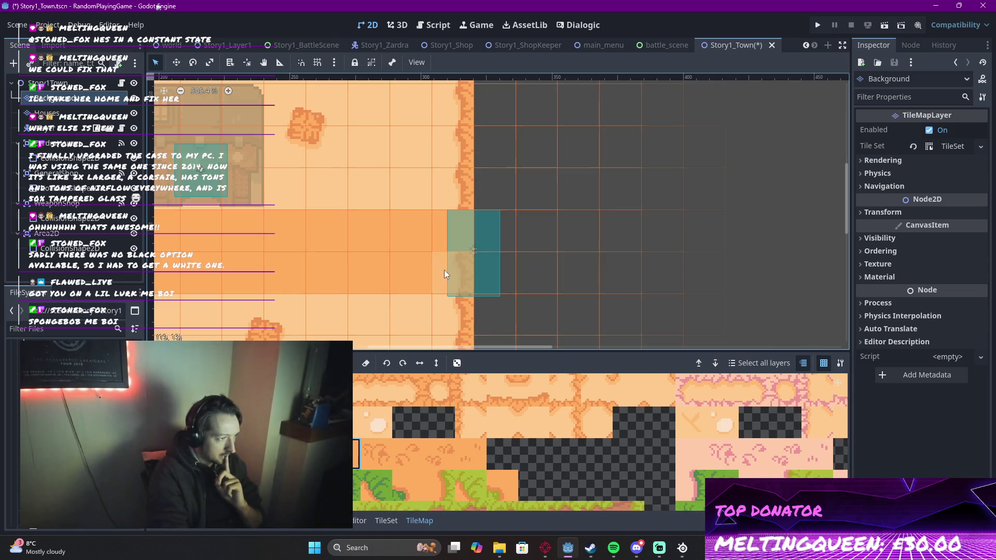
scroll(552, 265, down, 4)
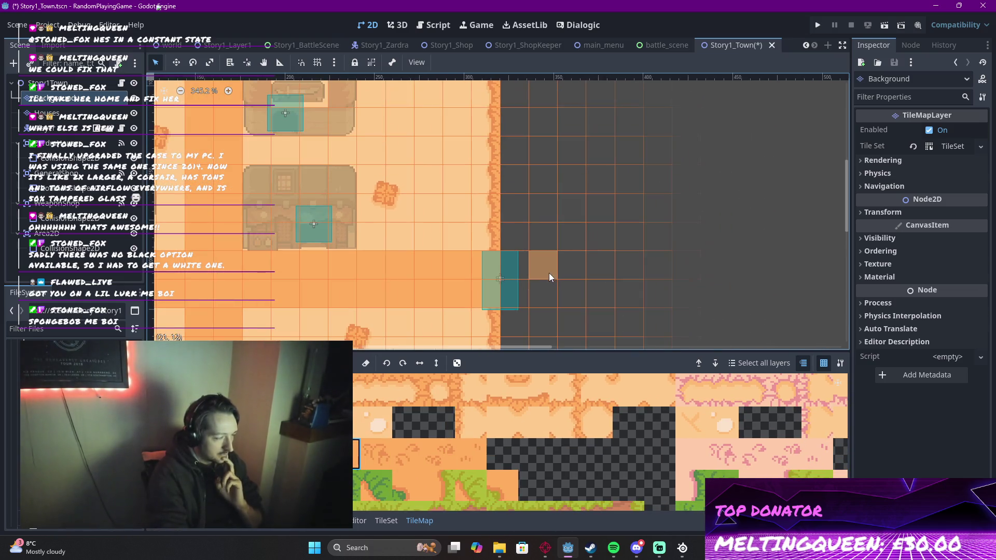
scroll(508, 272, down, 7)
scroll(507, 270, down, 6)
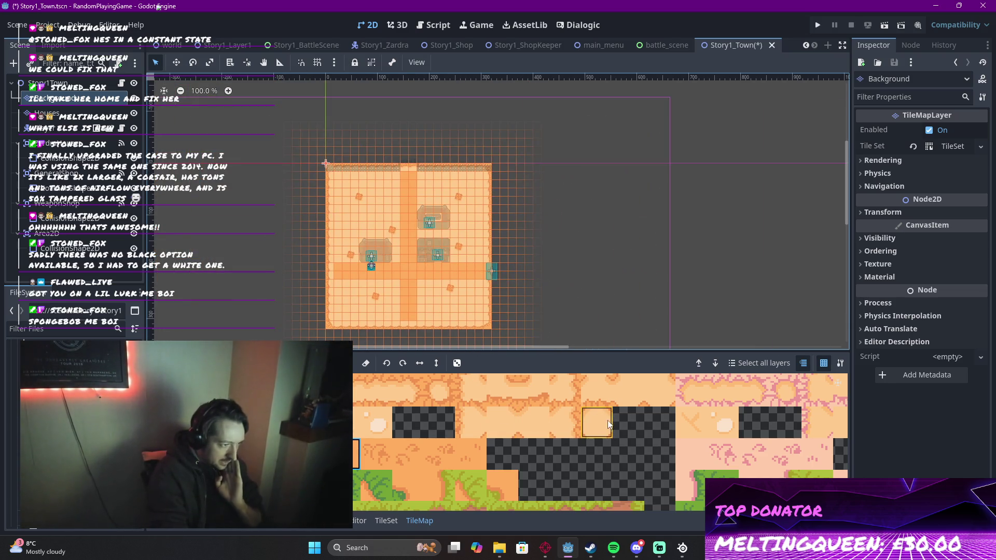
- Open the TileSet atlas and select the solid black tile at its bottom
scroll(607, 420, down, 1)
scroll(630, 422, right, 3)
click(386, 521)
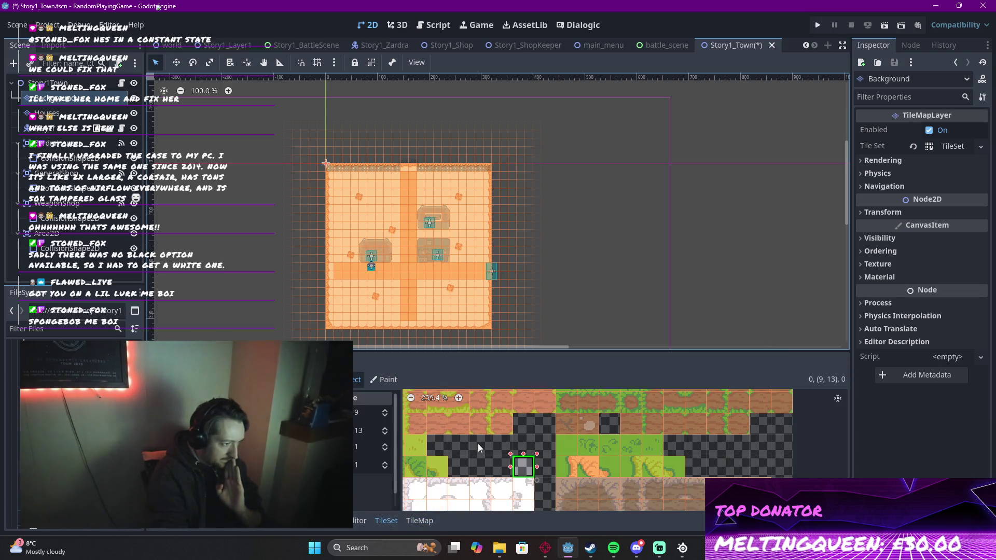
scroll(507, 459, down, 5)
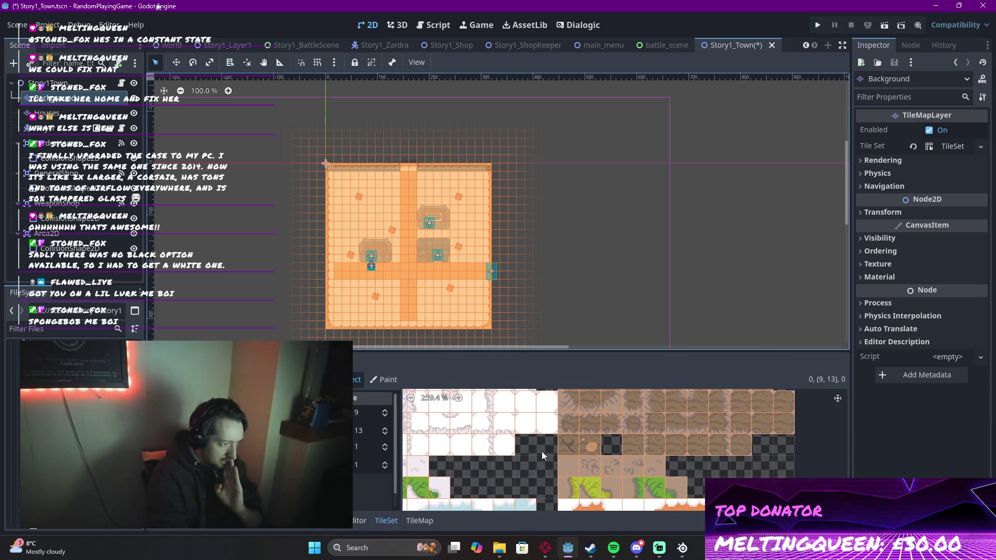
scroll(595, 419, down, 3)
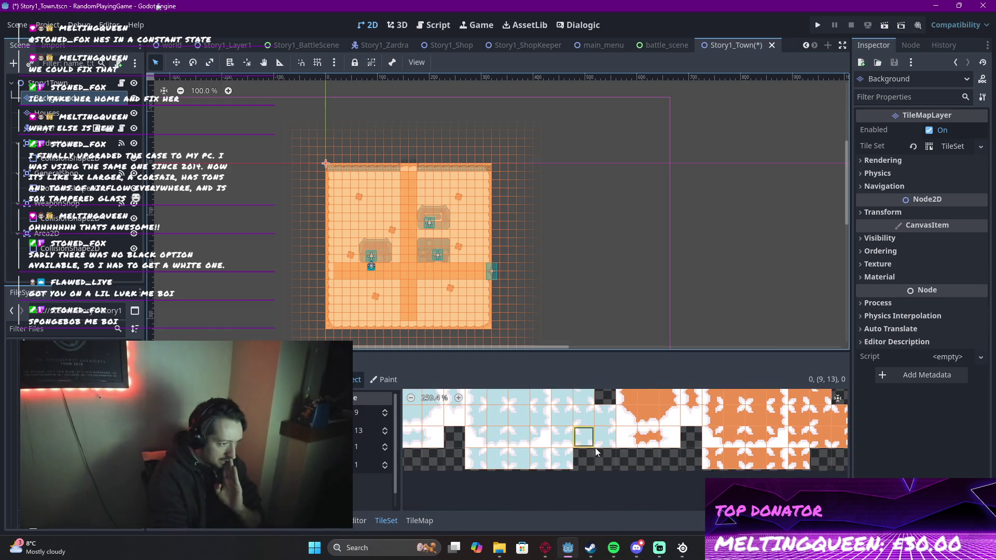
drag(584, 449, 602, 459)
click(578, 469)
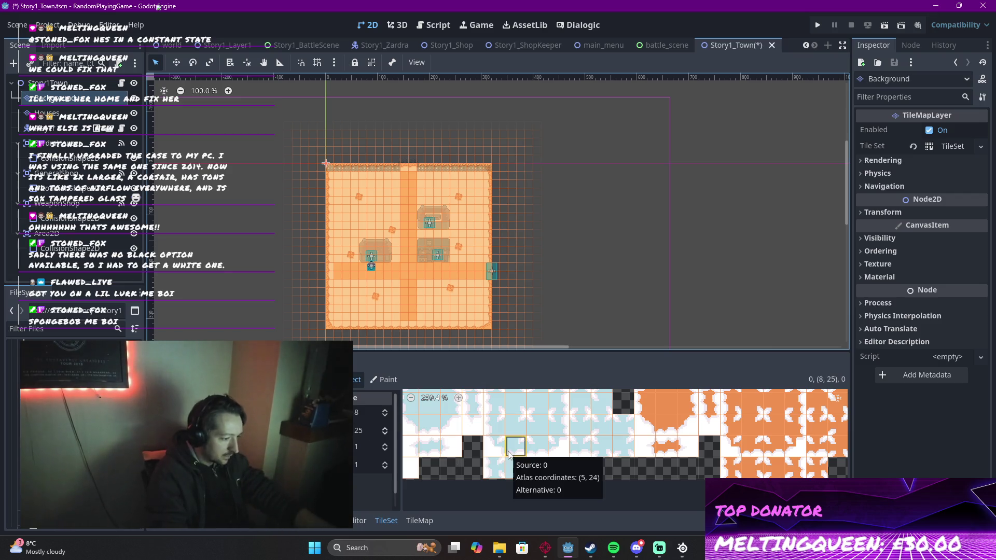
- Check the layer's physics settings and deselect the atlas tile
key(f)
scroll(358, 433, down, 3)
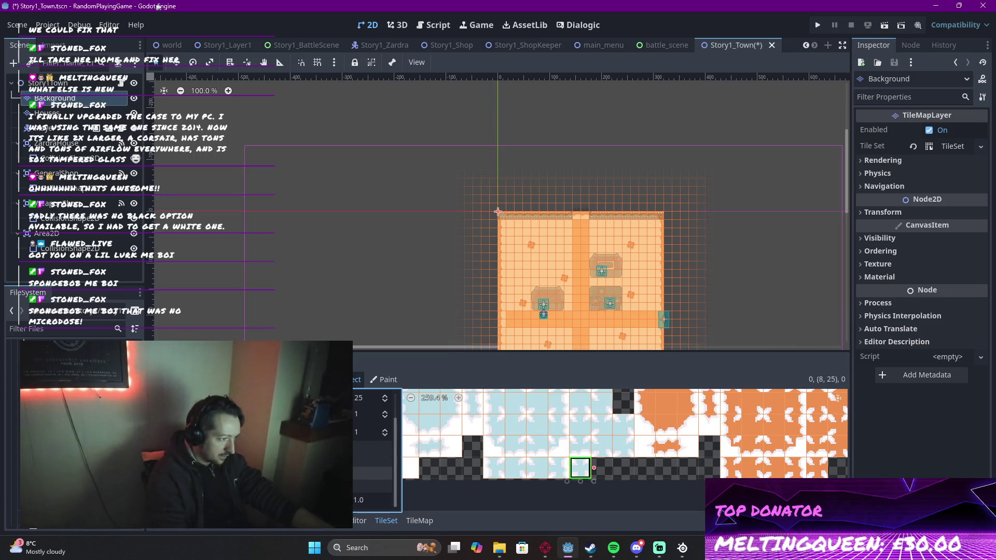
scroll(371, 446, up, 3)
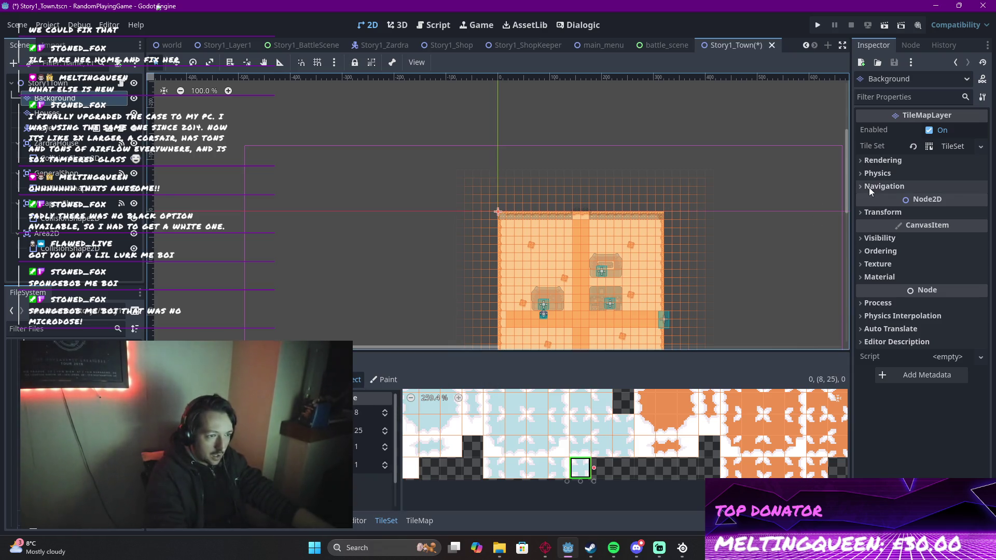
click(861, 173)
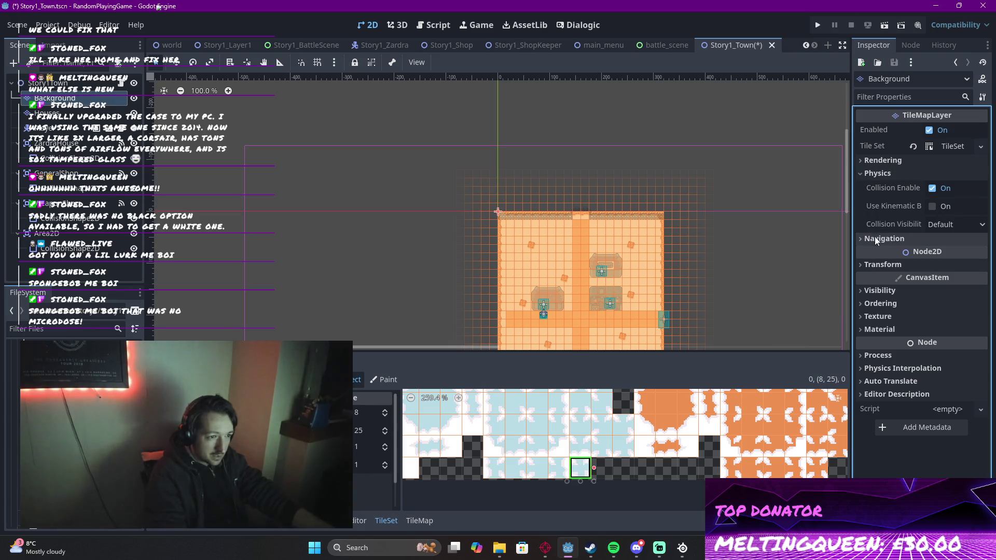
click(863, 173)
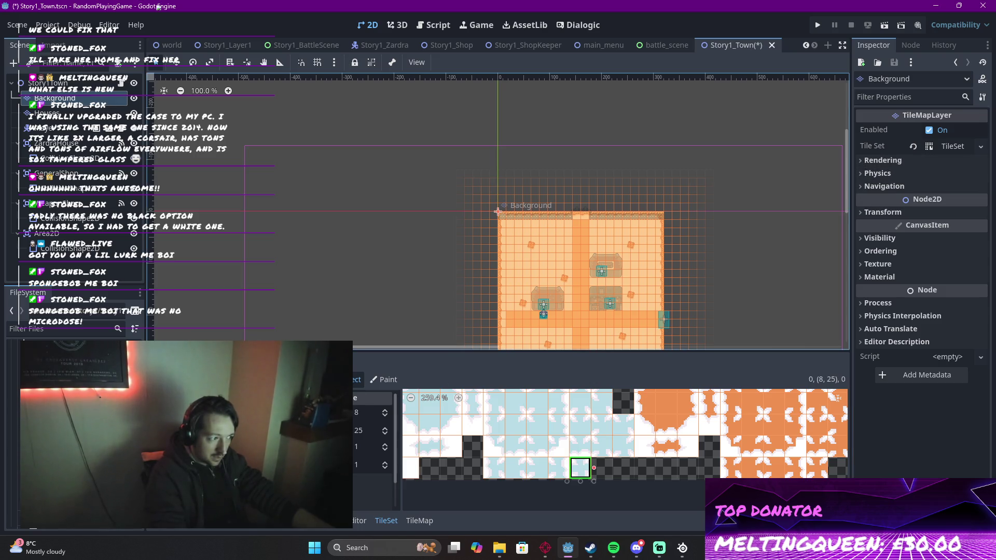
click(587, 410)
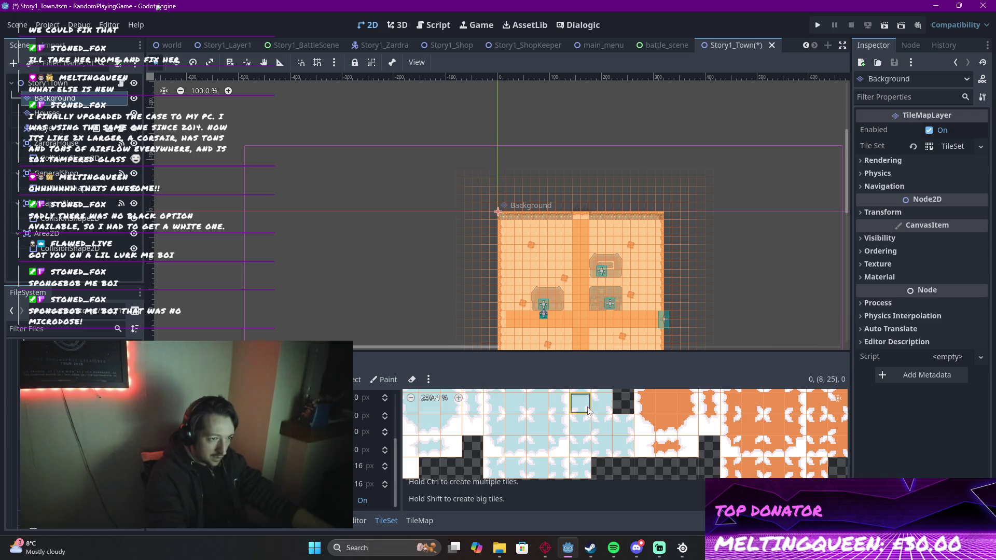
- Expand the TileSet resource in the Inspector and add a physics layer
click(903, 315)
click(903, 315)
click(895, 161)
click(896, 160)
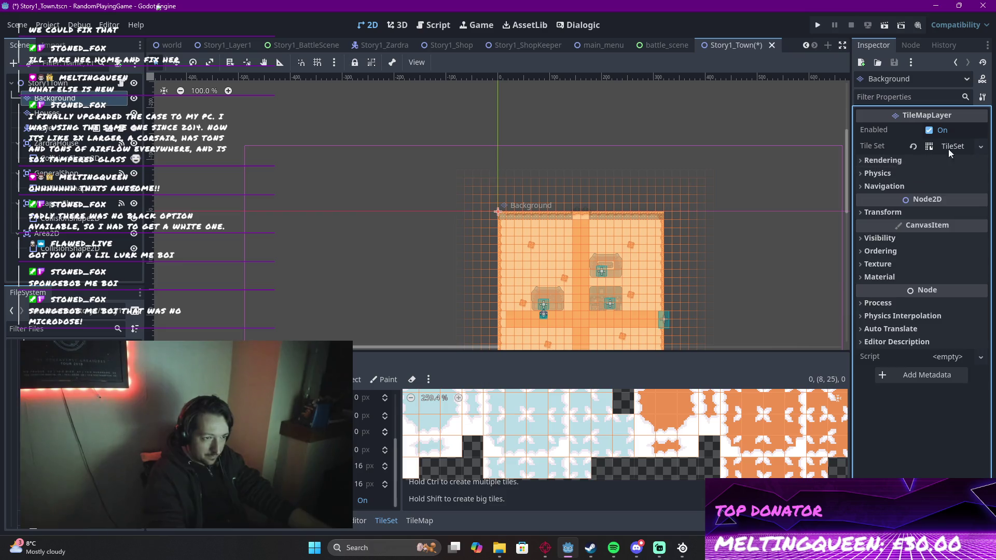
click(953, 146)
click(894, 244)
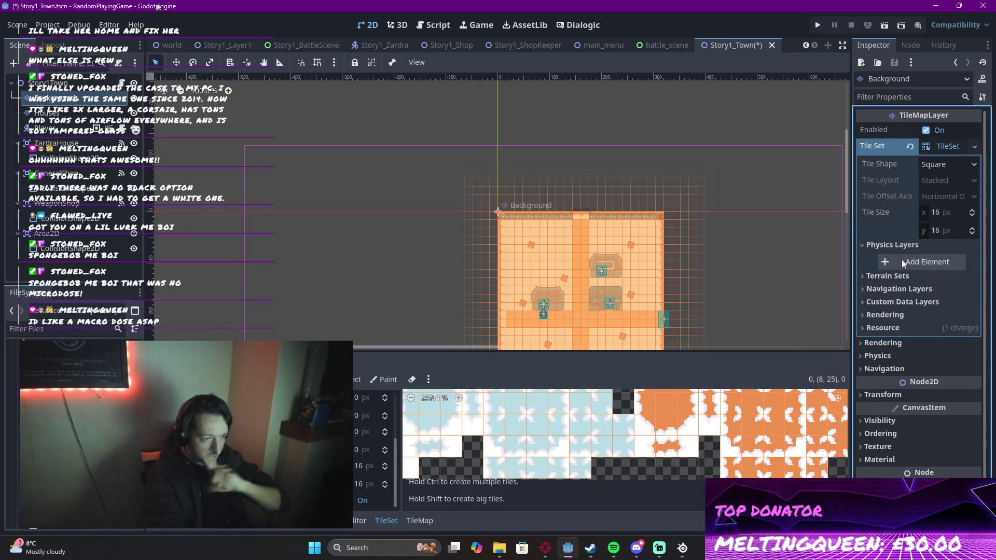
click(903, 262)
- Enable layer 3 in the physics layer's collision layer and mask, and reselect the black tile
scroll(680, 290, down, 1)
scroll(663, 255, down, 2)
click(913, 279)
click(913, 329)
click(580, 470)
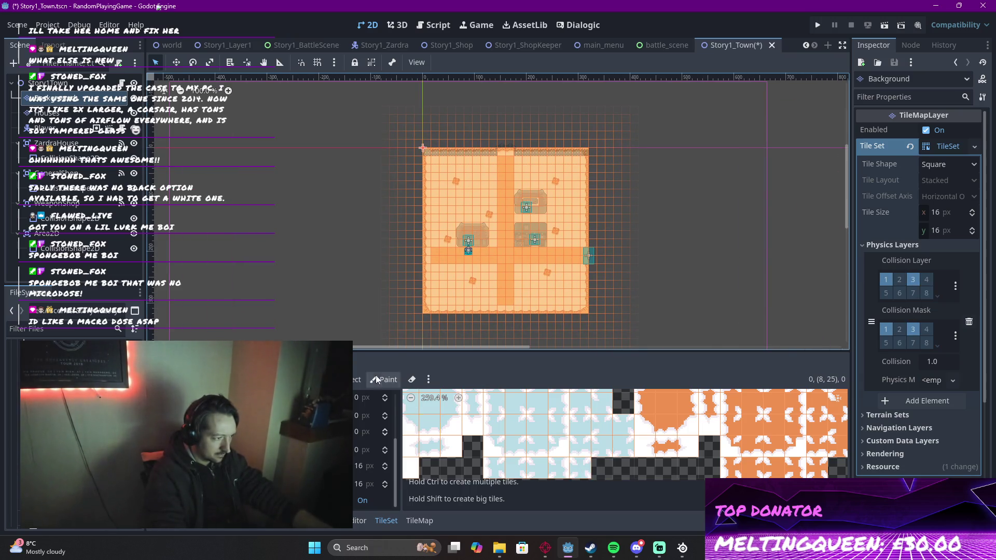
click(383, 380)
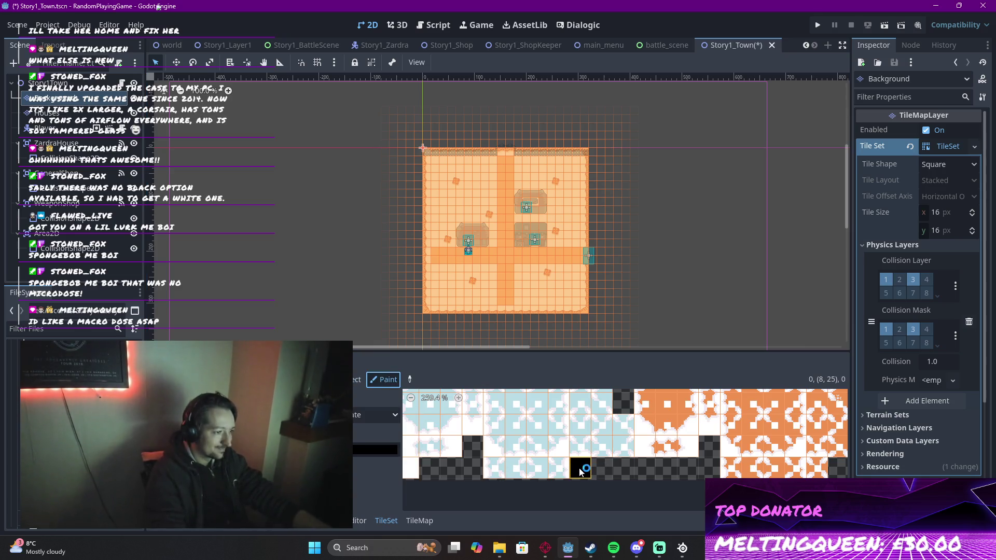
- Paint a border of black tiles along all four edges of the town map
click(427, 520)
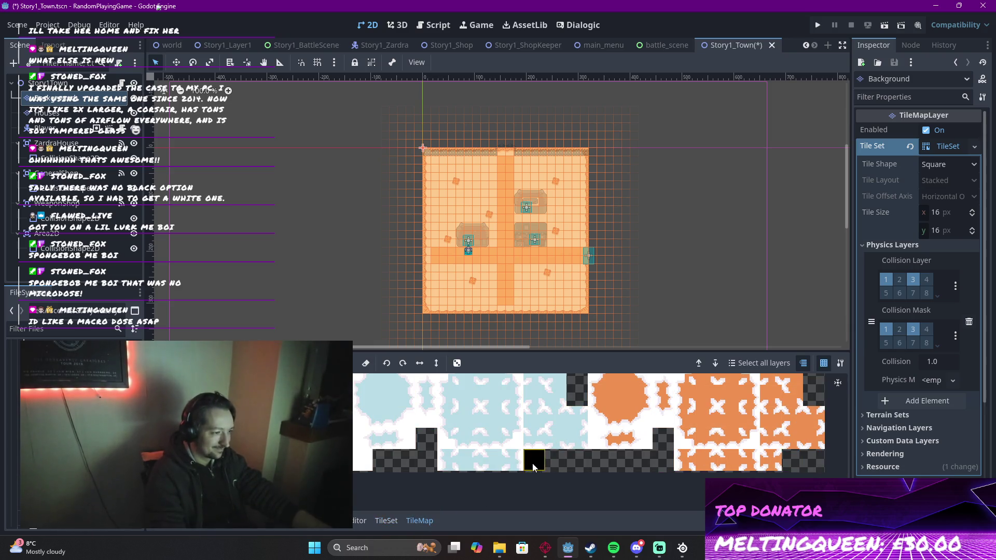
scroll(594, 166, up, 5)
click(595, 146)
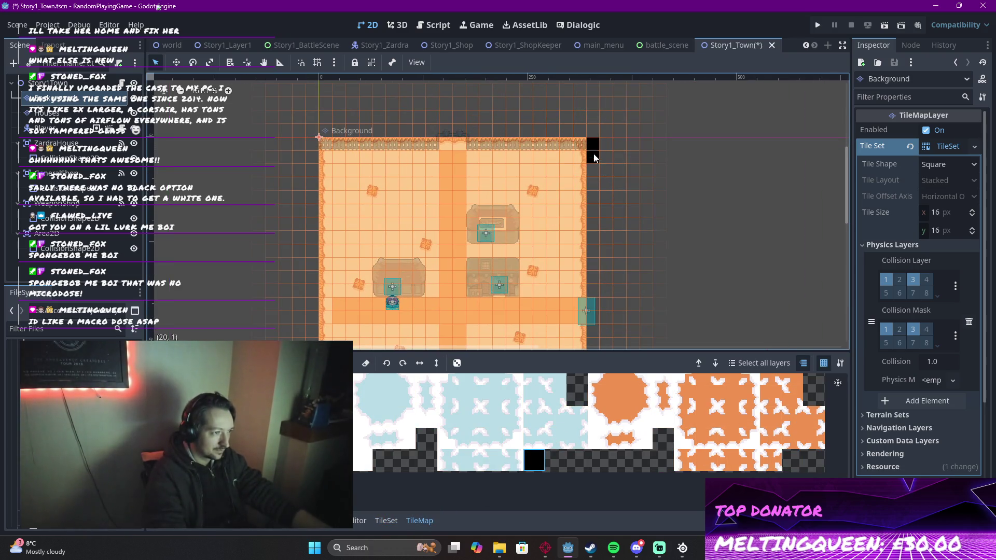
mouse_move(592, 265)
mouse_down()
mouse_move(592, 329)
mouse_move(618, 255)
mouse_move(616, 193)
mouse_up()
mouse_move(582, 273)
mouse_down()
mouse_move(567, 294)
mouse_move(411, 297)
mouse_up()
mouse_move(305, 299)
mouse_down()
mouse_move(303, 227)
mouse_move(322, 302)
mouse_up()
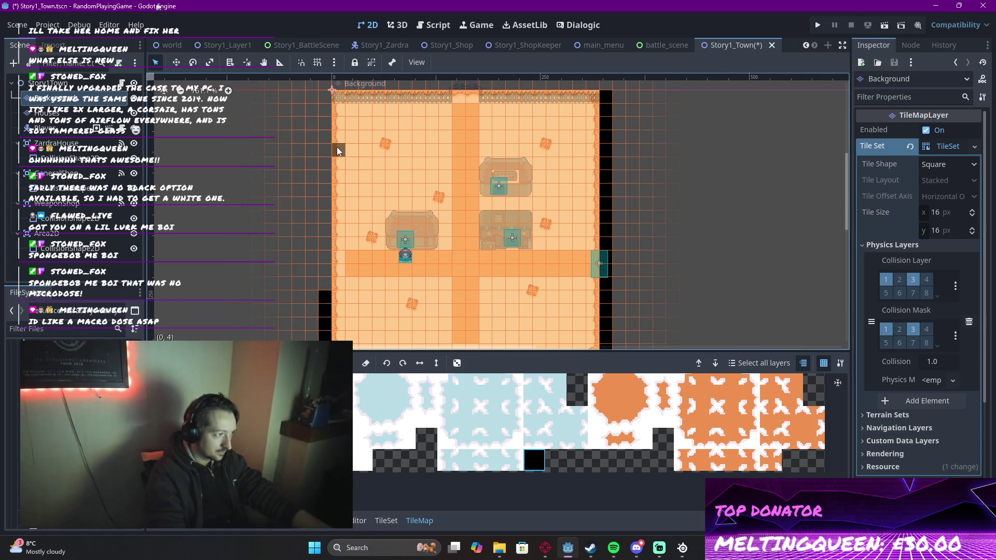
drag(317, 100, 325, 126)
drag(320, 223, 322, 287)
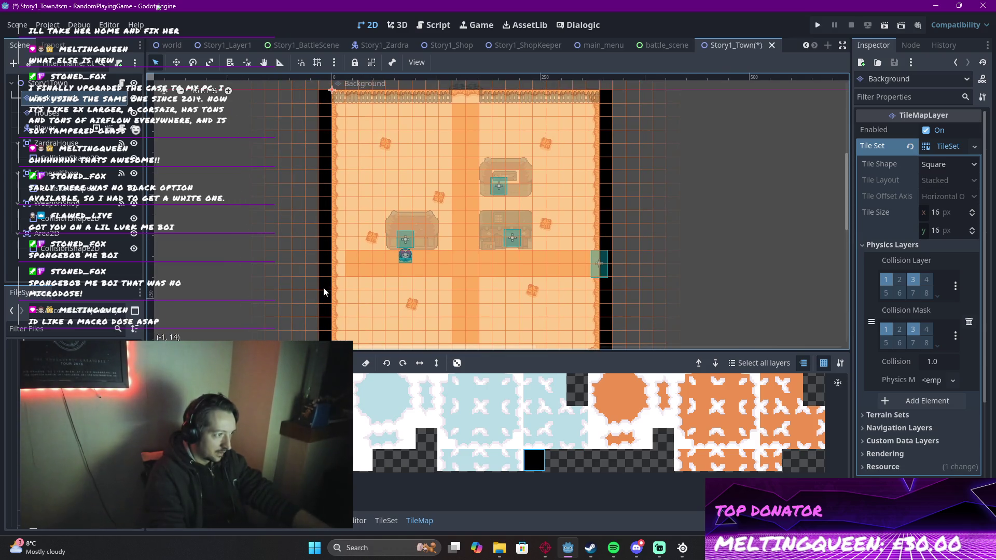
scroll(326, 163, up, 3)
mouse_move(320, 170)
mouse_down()
mouse_move(595, 178)
mouse_move(523, 160)
mouse_move(322, 157)
mouse_move(309, 157)
mouse_move(307, 191)
mouse_up()
scroll(307, 232, down, 3)
mouse_move(321, 136)
mouse_down()
mouse_move(327, 264)
mouse_move(322, 150)
mouse_up()
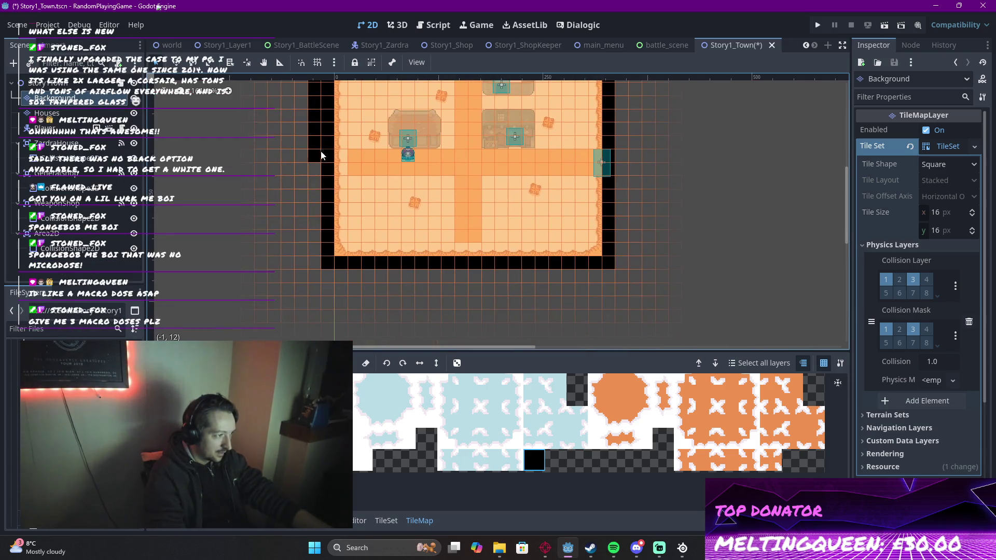
drag(386, 280, 523, 279)
mouse_move(620, 231)
mouse_down()
mouse_move(622, 133)
mouse_move(608, 200)
mouse_up()
scroll(612, 156, up, 5)
scroll(611, 259, down, 2)
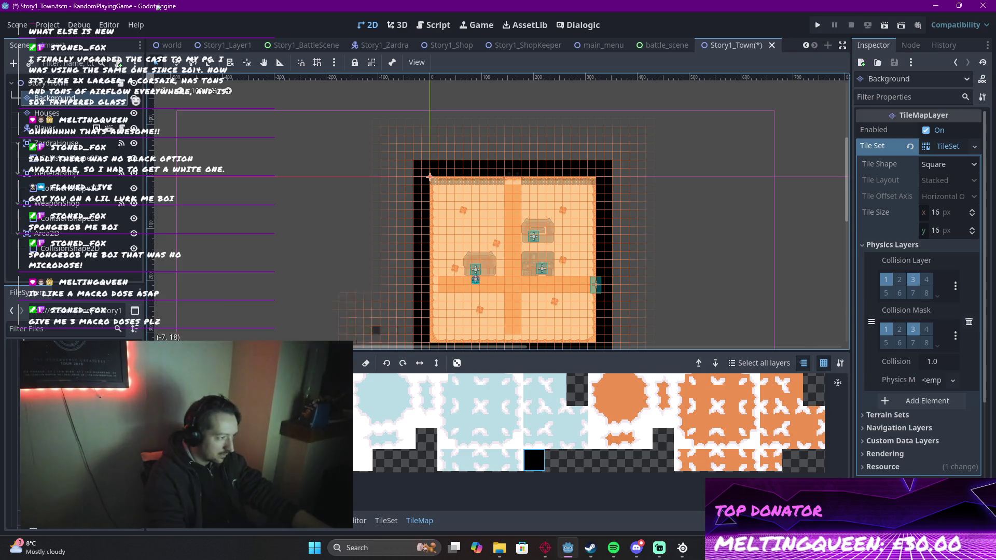
- Paint a second black outline further out around the map
key(b)
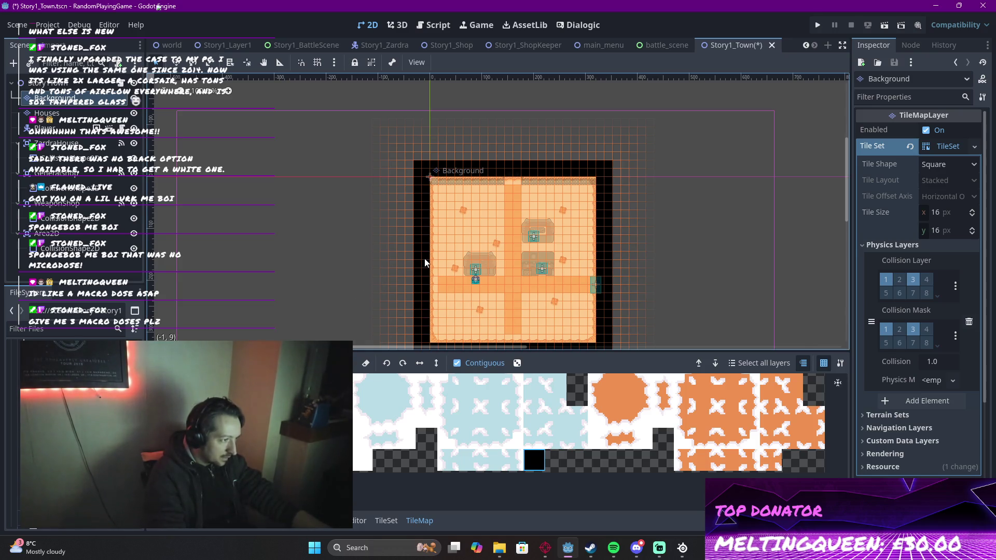
key(d)
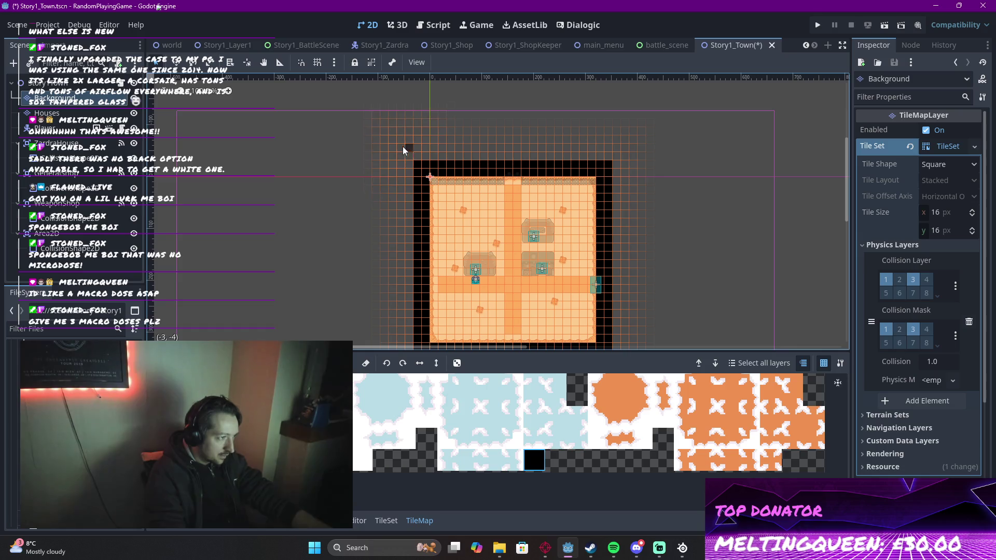
drag(393, 138, 417, 138)
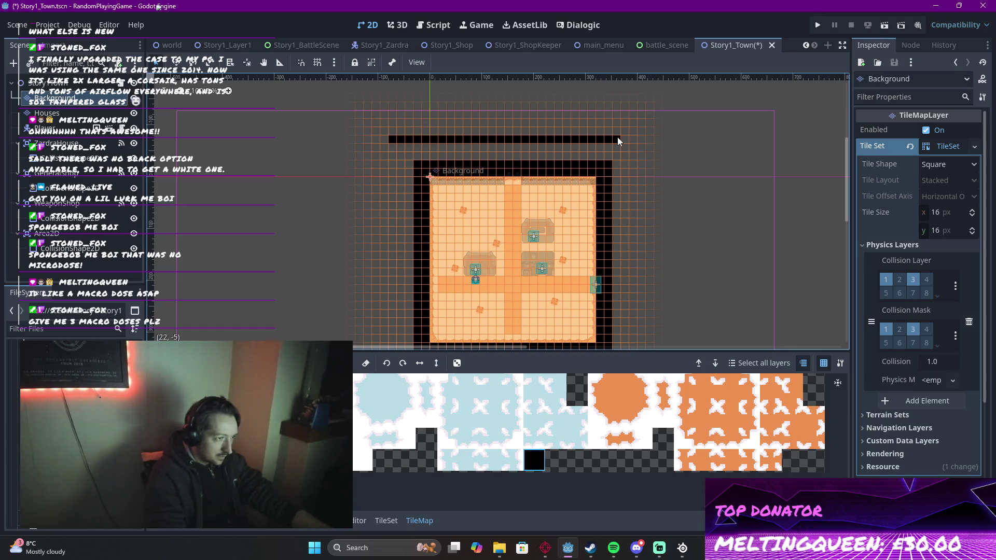
drag(633, 140, 633, 215)
scroll(633, 208, down, 3)
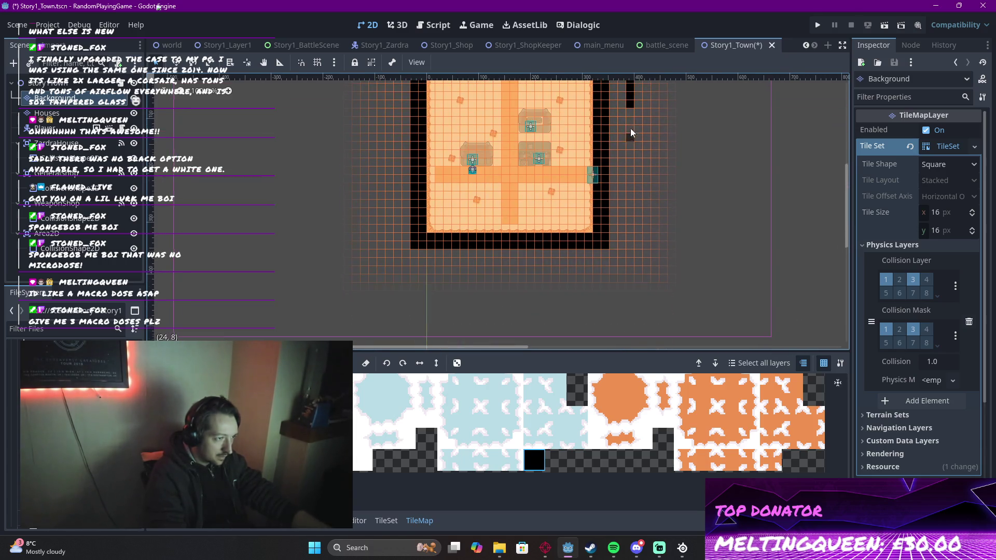
drag(628, 111, 627, 160)
drag(630, 232, 631, 257)
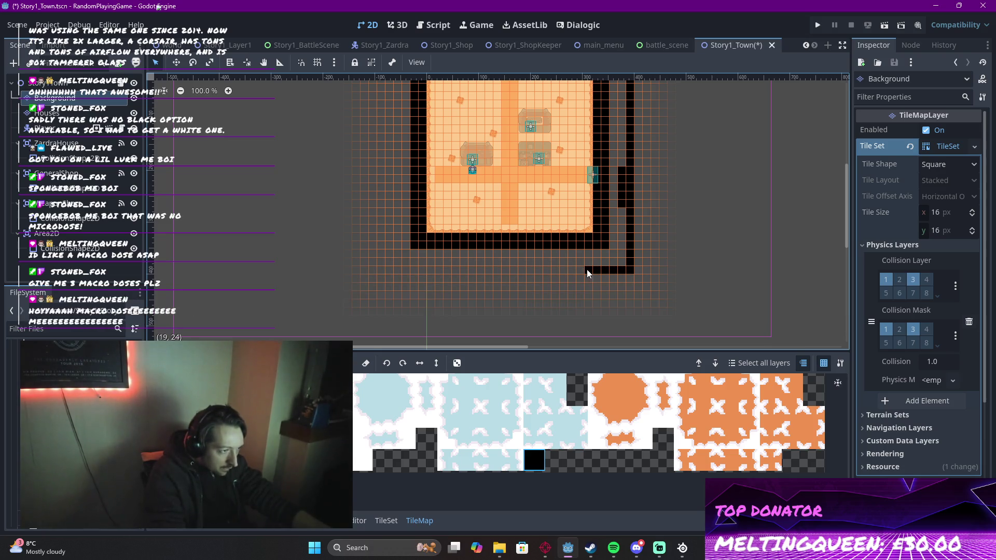
mouse_move(558, 272)
mouse_down()
mouse_move(403, 271)
mouse_move(390, 242)
mouse_up()
drag(390, 161, 391, 111)
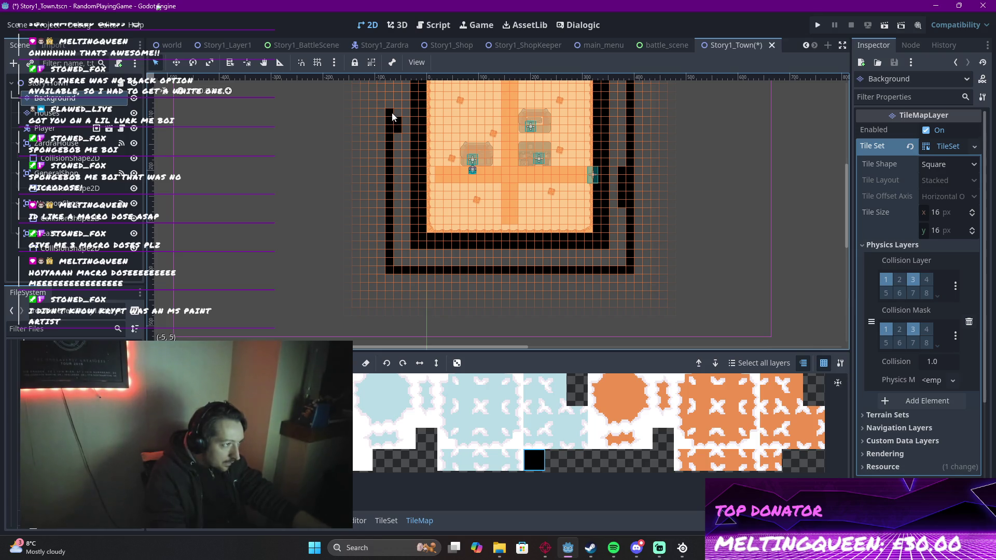
scroll(391, 110, up, 5)
mouse_move(387, 170)
mouse_down()
mouse_move(387, 236)
mouse_move(319, 217)
mouse_up()
- Bucket-fill the gaps between the black borders so the surrounding area is solid black
key(b)
click(398, 214)
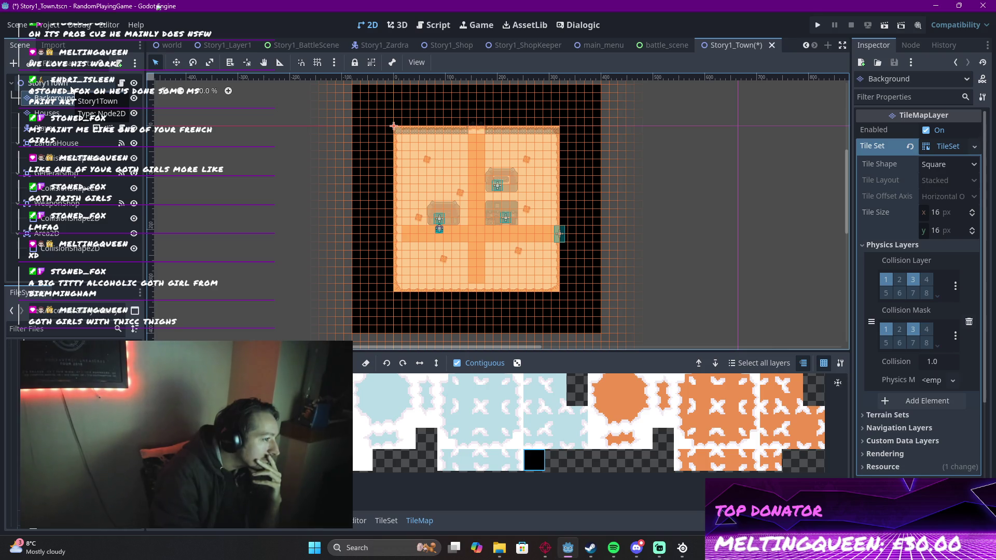
click(72, 88)
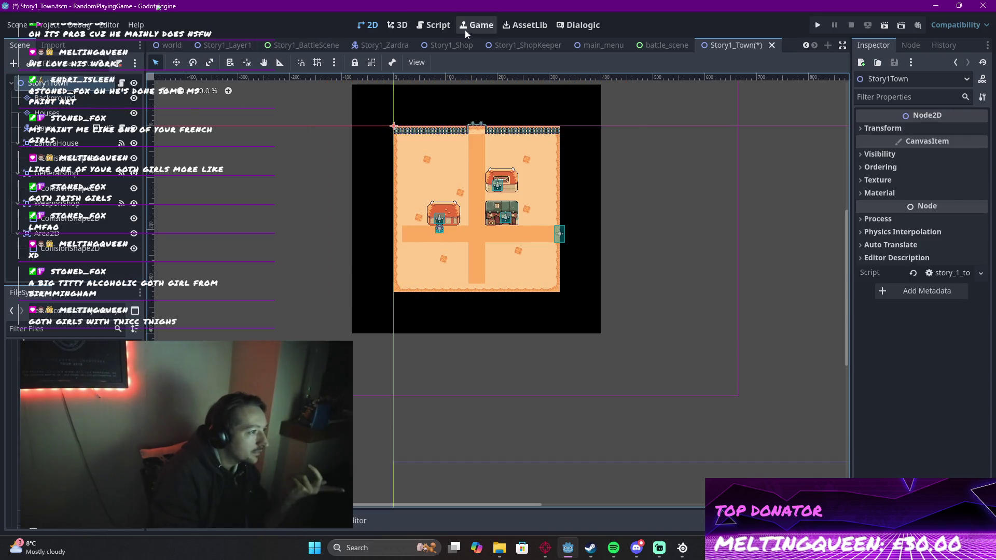
- Open story_1_town.gd and rename the Area2D node to 'Entrance to Layer1'
click(438, 26)
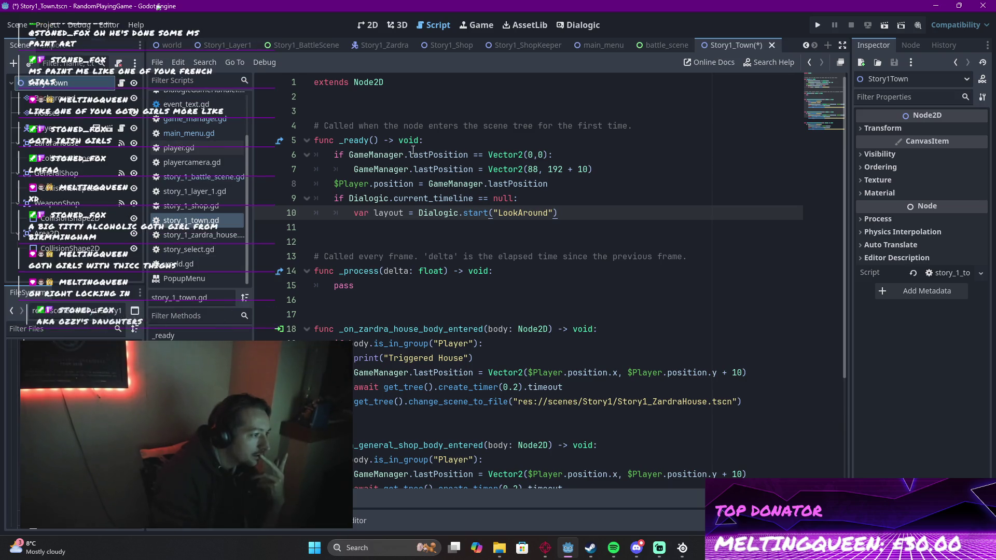
scroll(405, 171, down, 3)
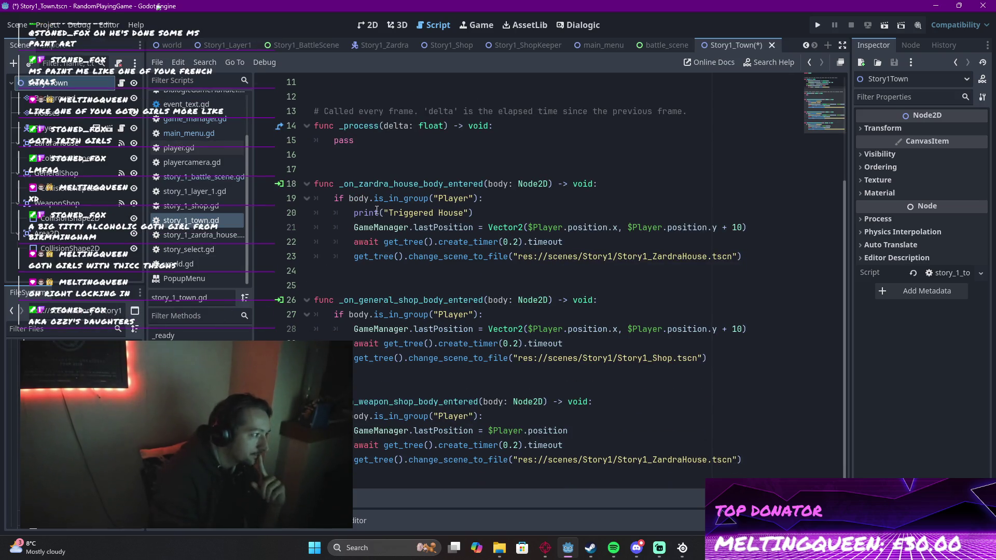
double_click(105, 234)
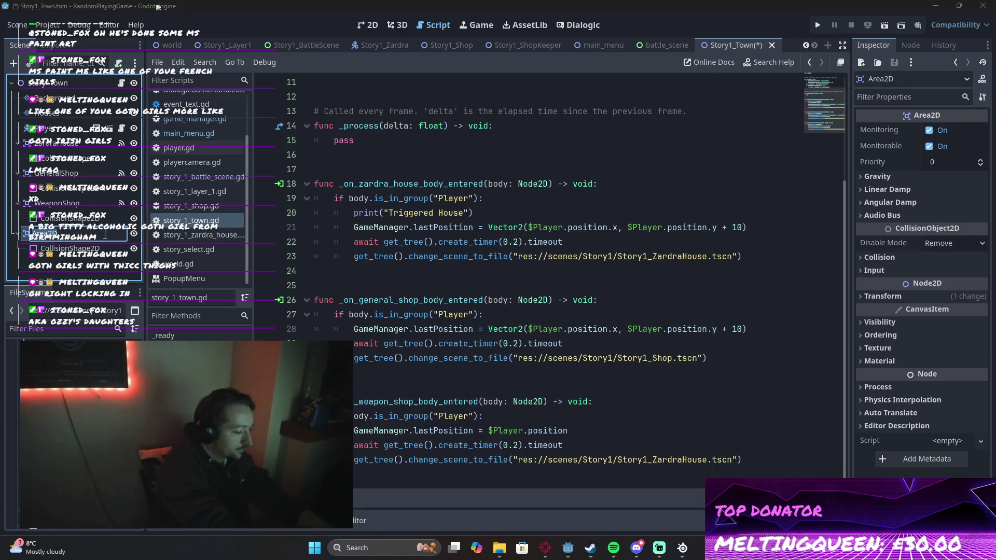
text(Entrance to Lay)
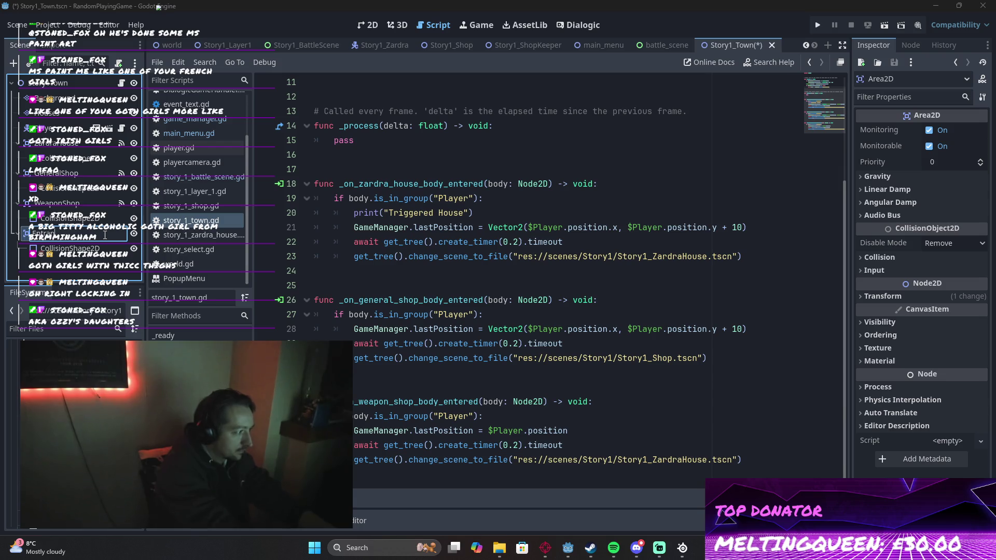
text(er1)
key(Return)
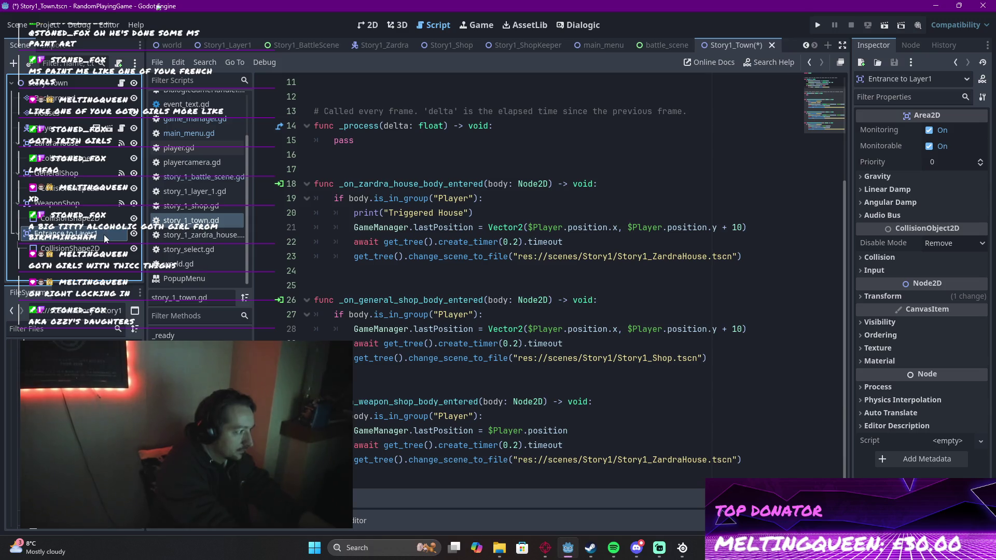
- Connect body_entered to a new _on_entrance_to_layer_1_body_entered function in story_1_town.gd
click(912, 46)
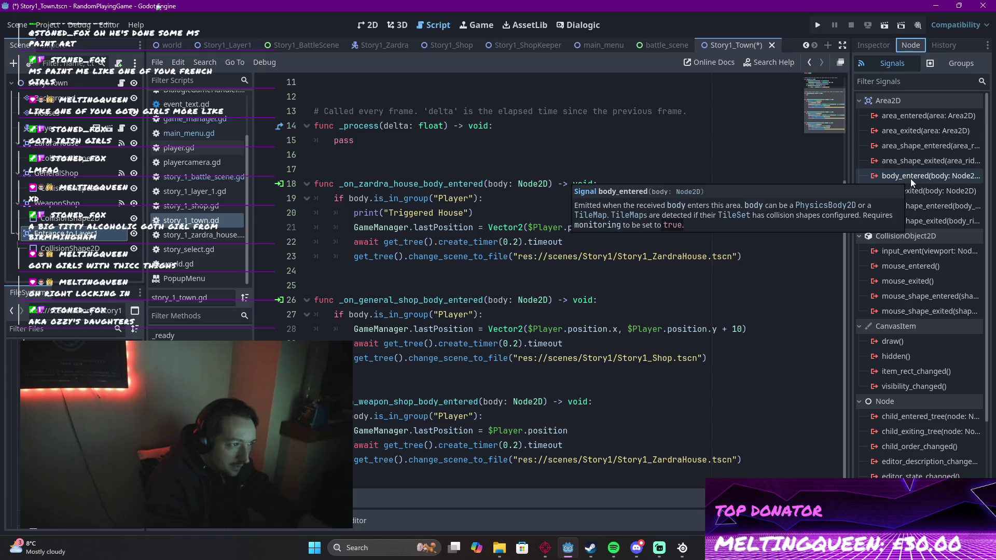
double_click(904, 178)
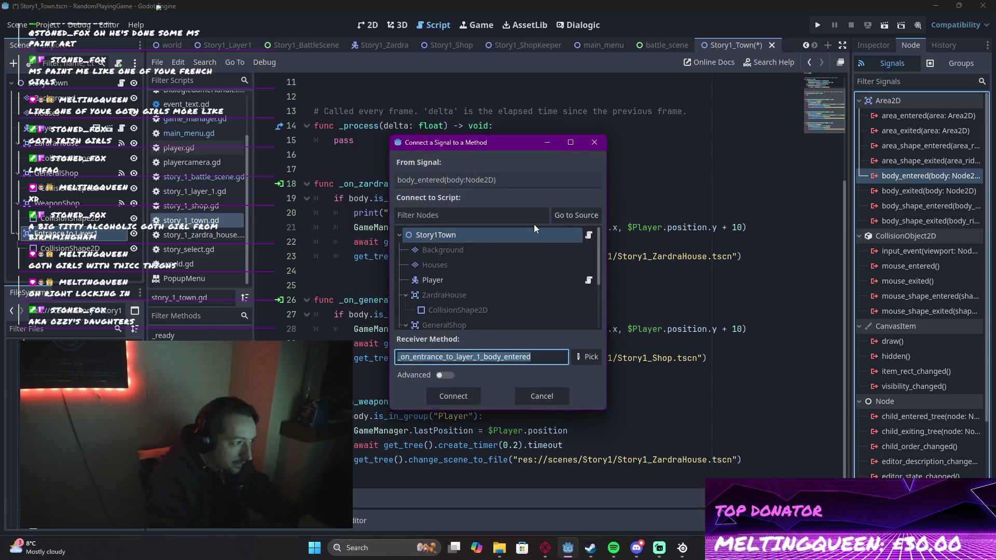
scroll(492, 298, down, 3)
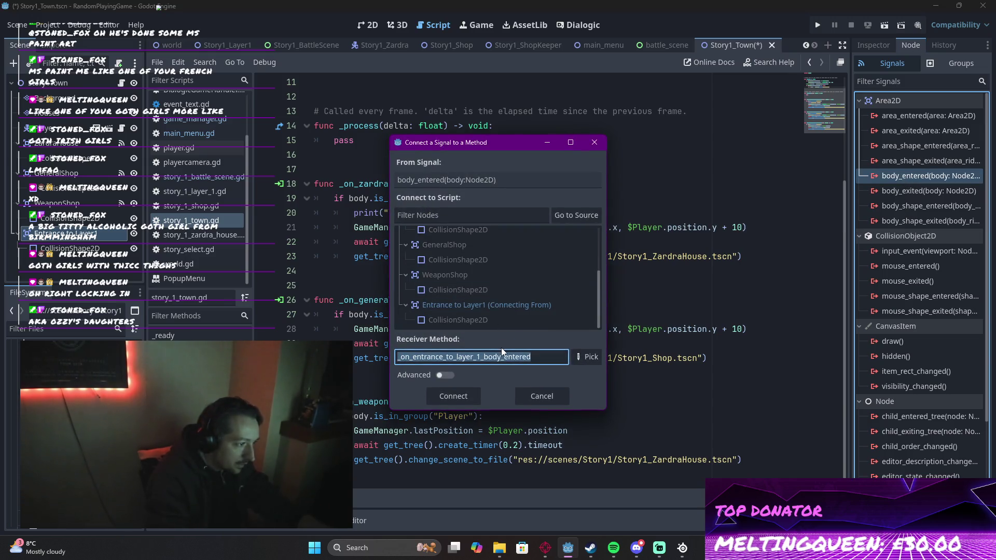
click(460, 395)
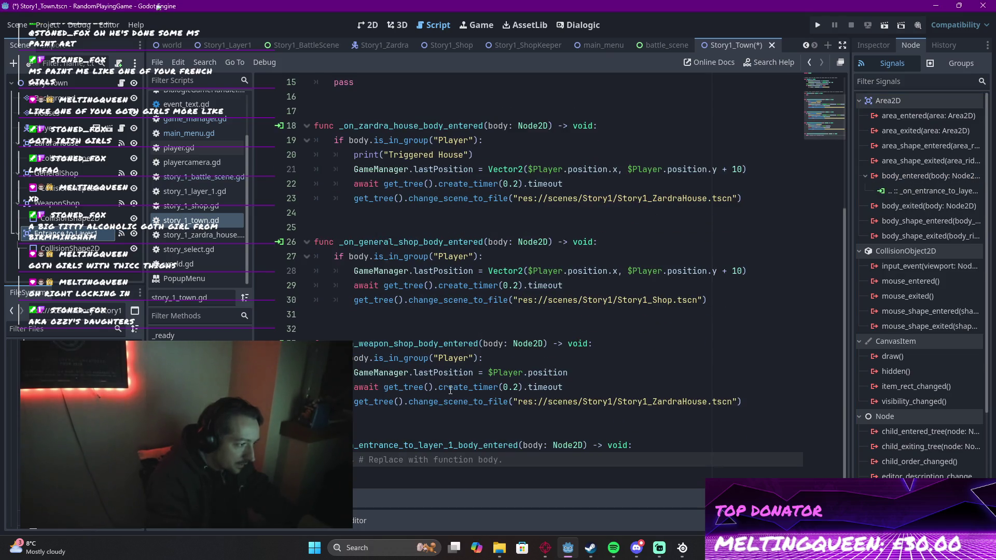
- Add an is_in_group("Player") check that stores $Player.position in GameManager.lastPosition
drag(503, 460, 354, 459)
text(body.)
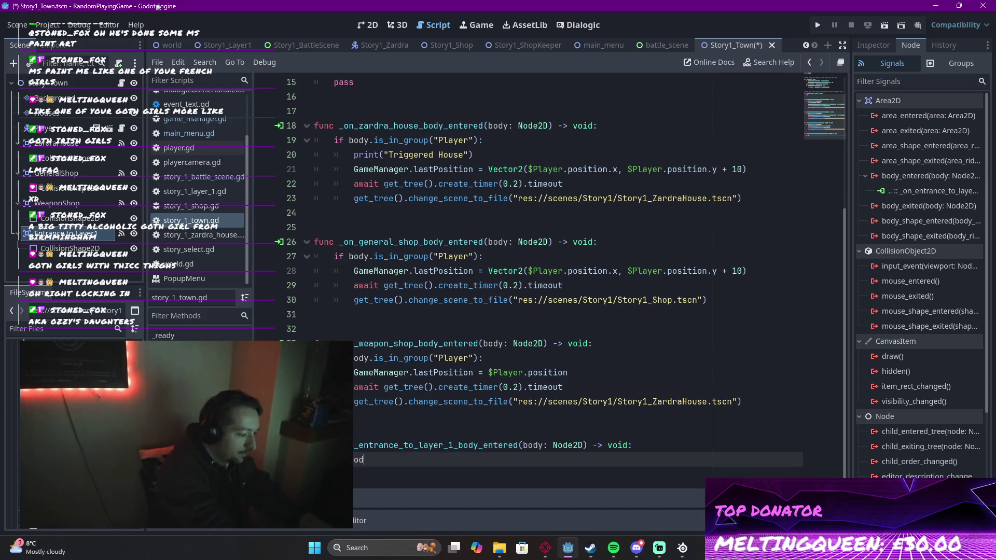
text(is_in)
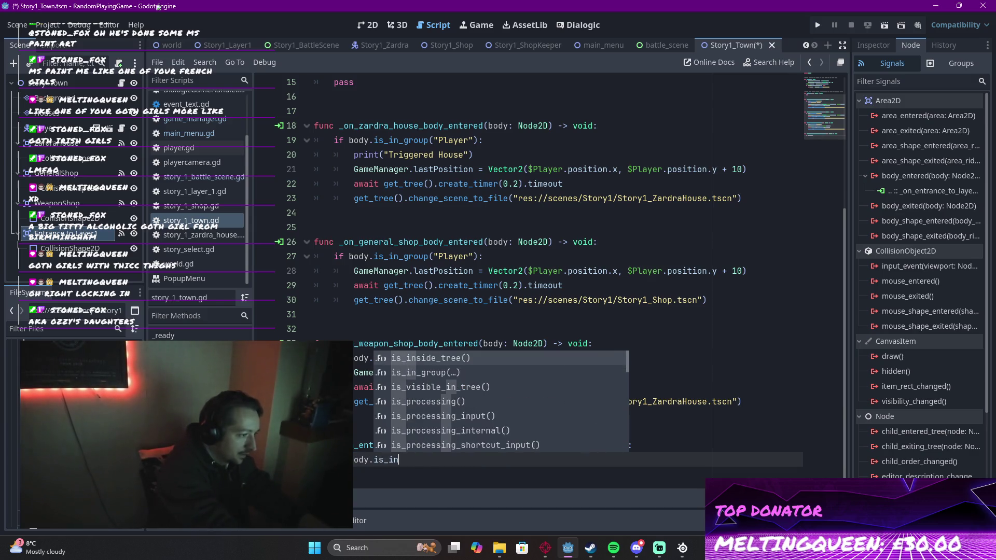
key(Down)
key(Return)
text("Player)
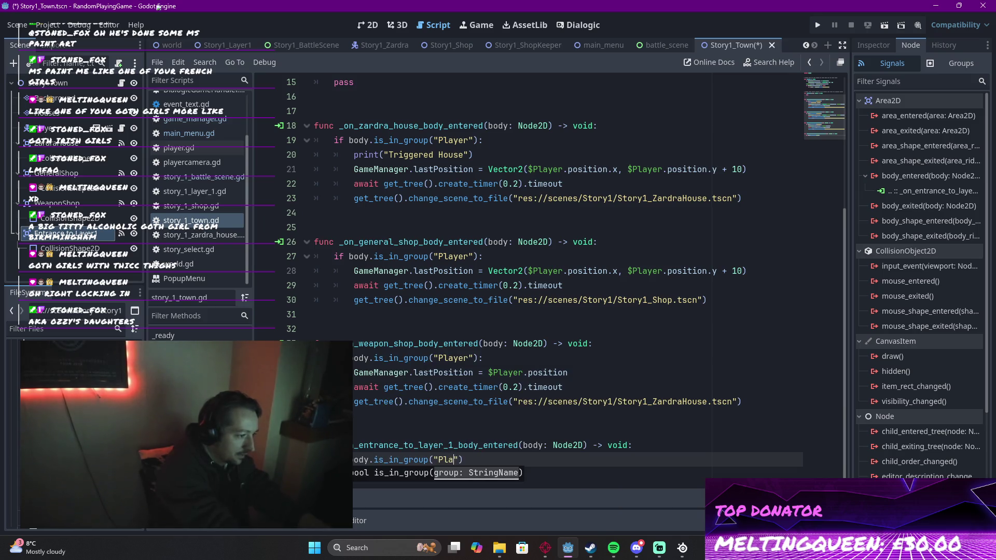
key(End)
text(:)
key(Return)
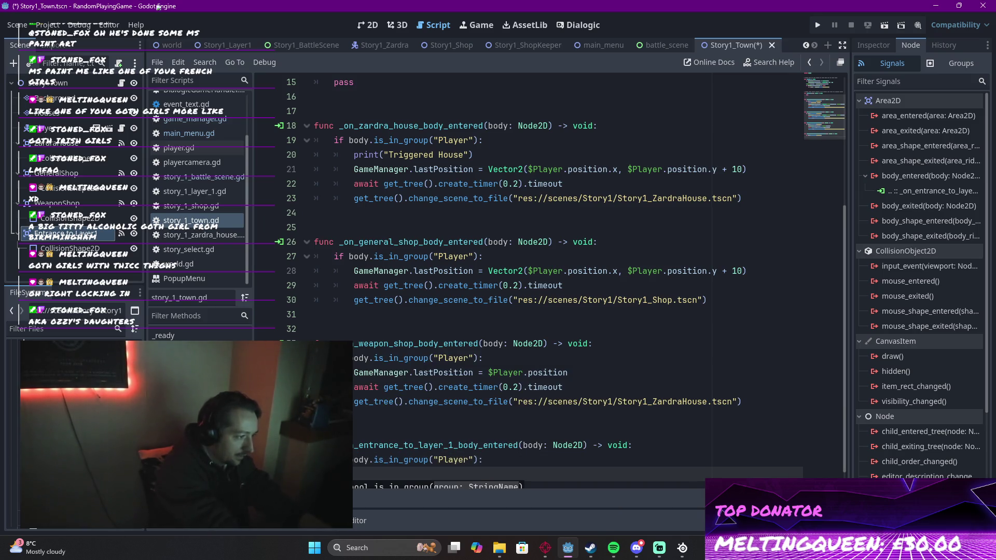
text(GameManager)
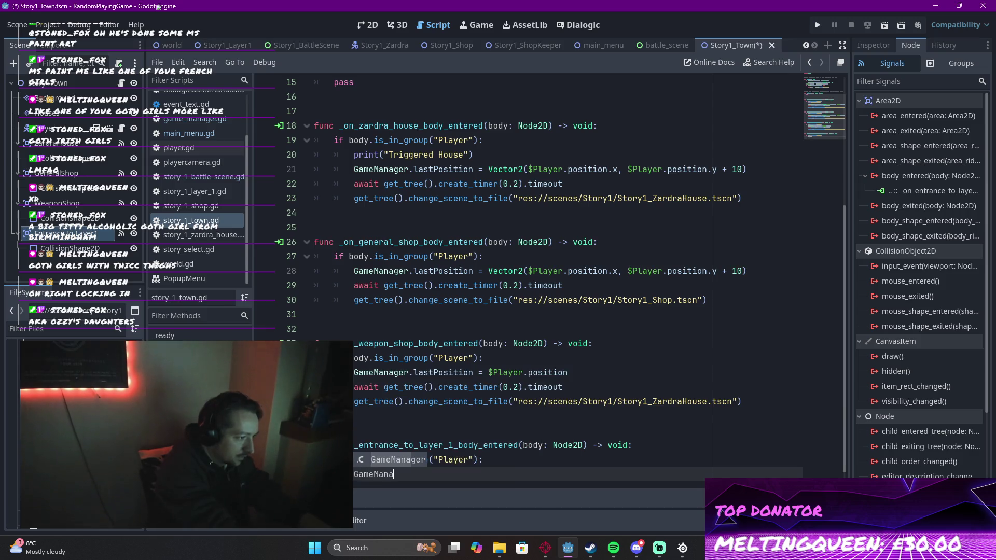
text(.la)
key(Return)
text(= )
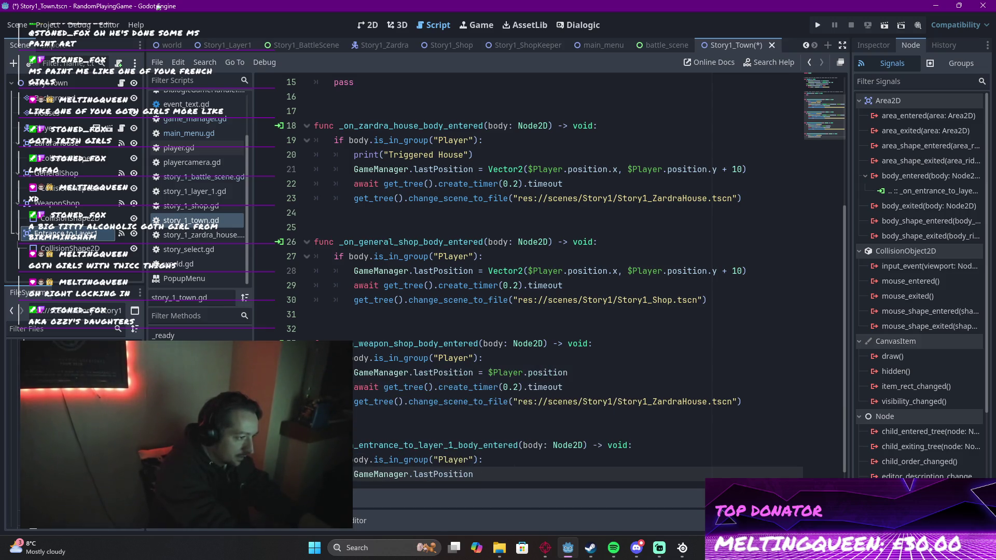
text($Player.po)
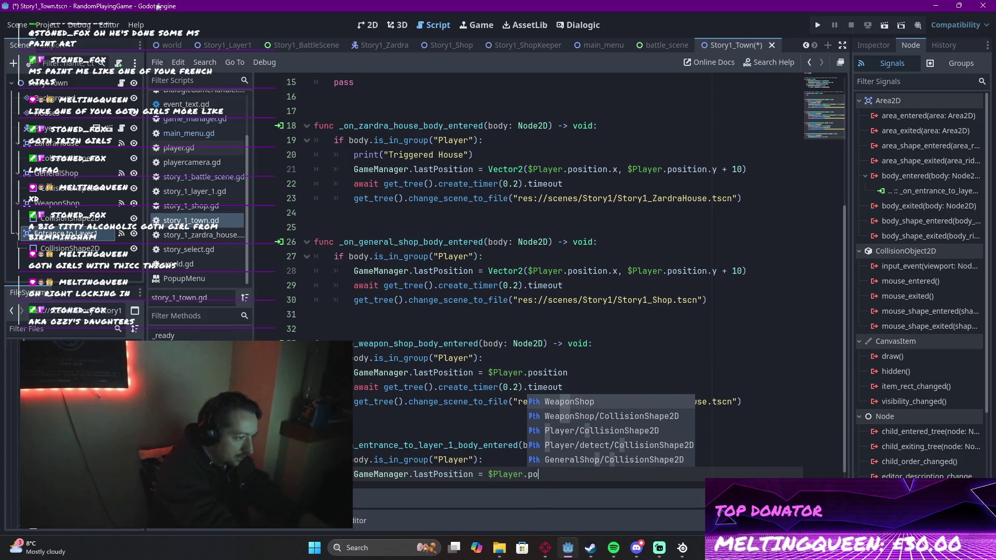
text(sition)
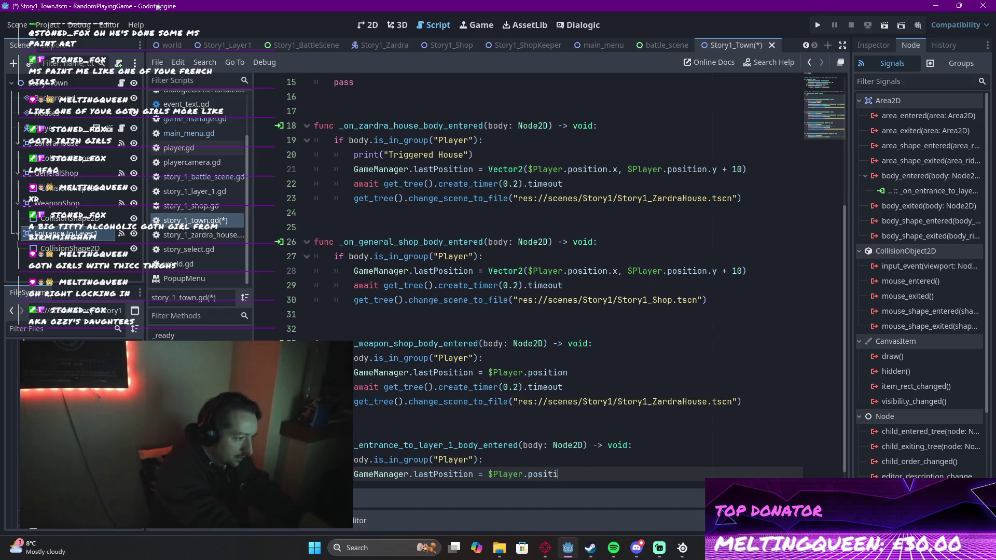
- Await a 0.2-second create_timer timeout on the next line
key(Return)
key(Return)
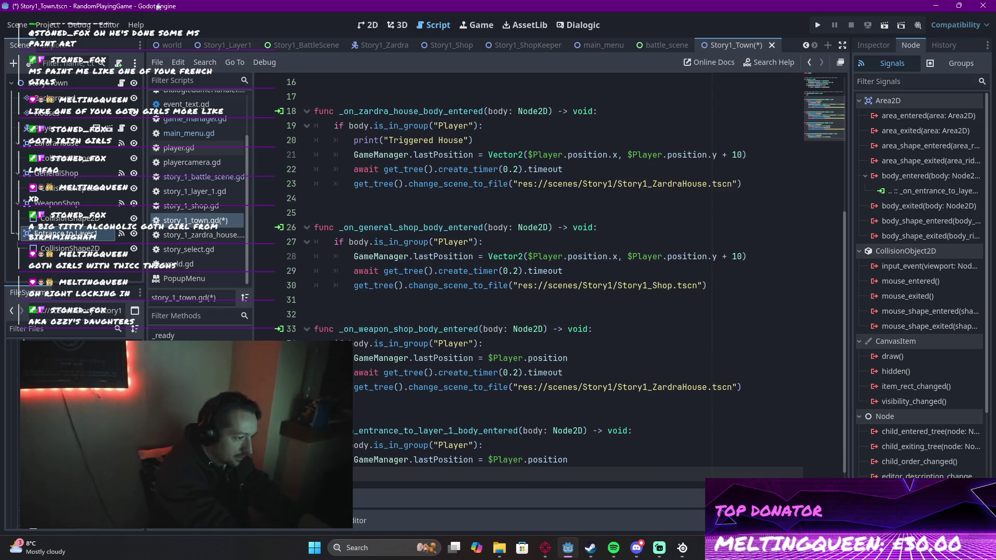
text(await get_tree)
key(Return)
text(.creat)
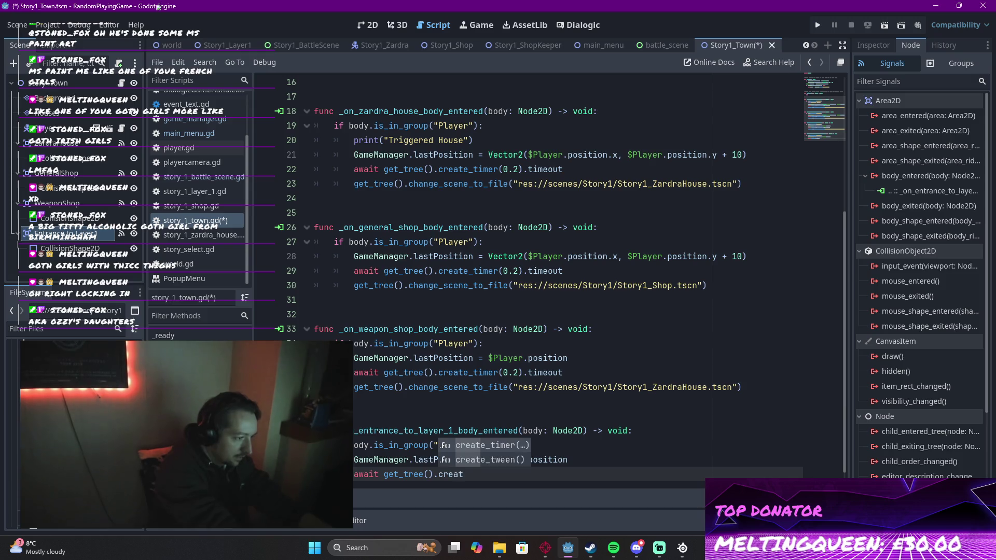
key(Return)
text(0.2))
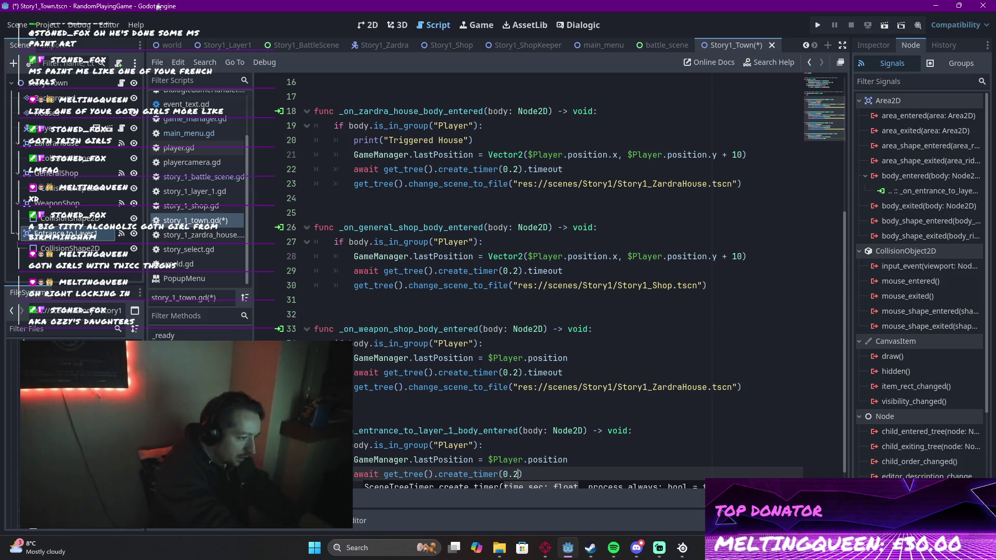
text(.timeo)
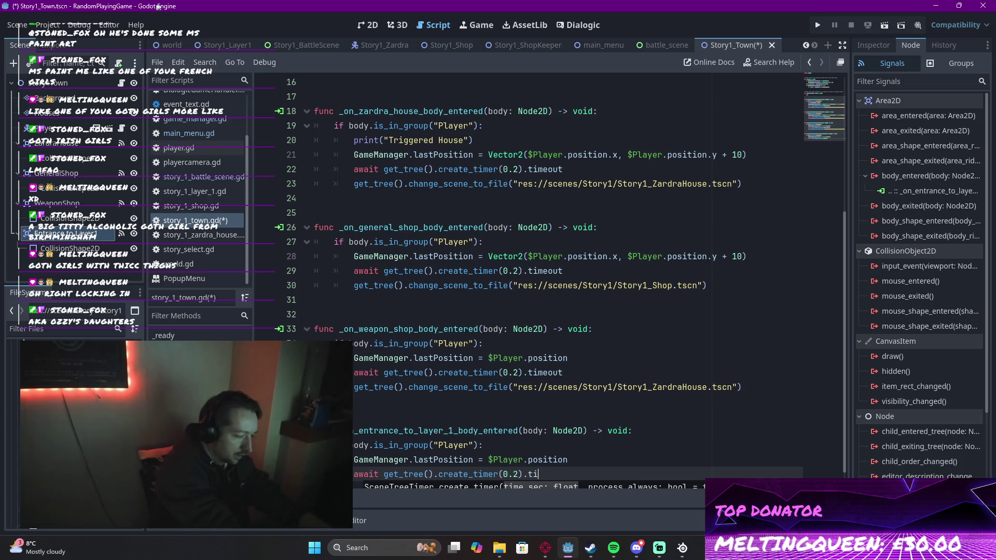
text(ut)
key(Return)
- Call change_scene_to_file with the Story1_Layer1 scene path and save
text(get_tree*()
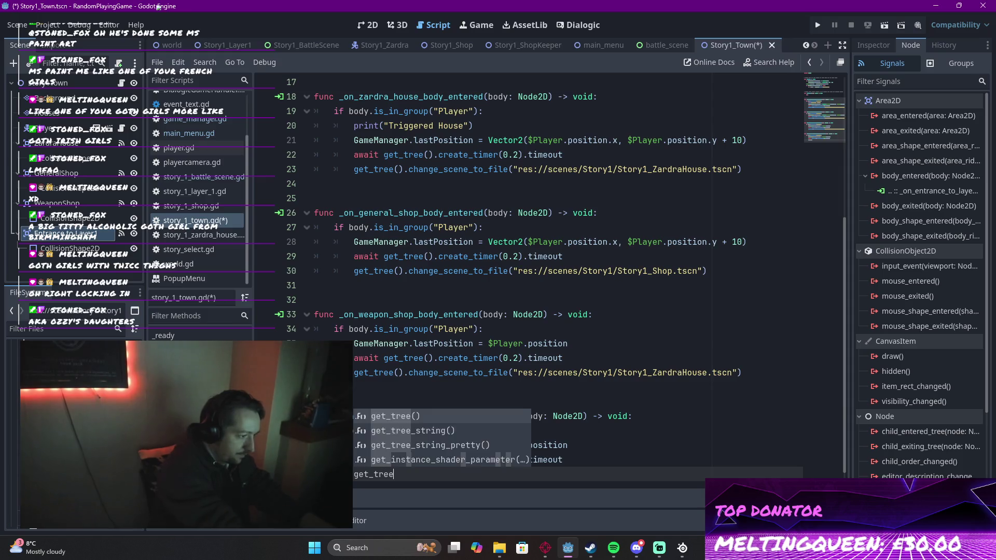
key(BackSpace)
key(BackSpace)
text(().)
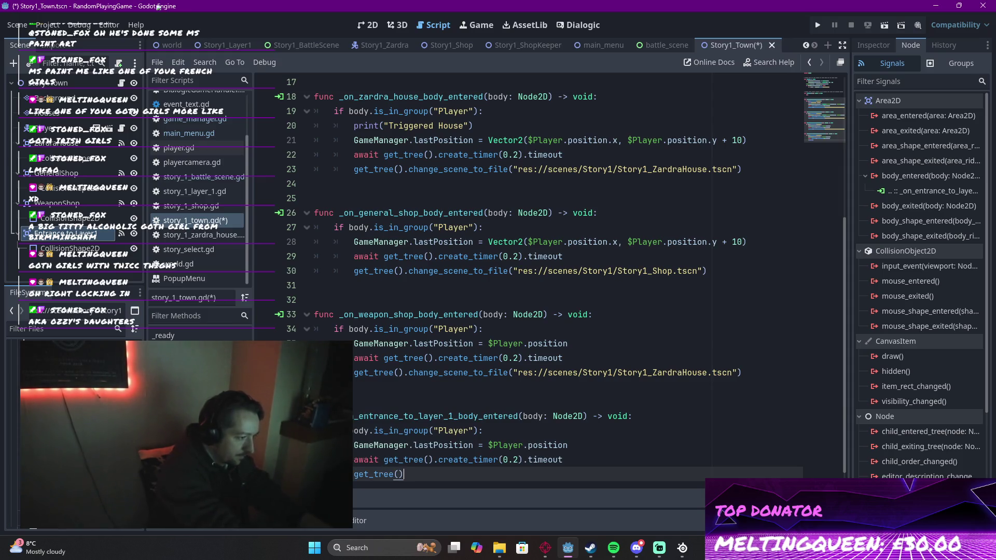
text(cha)
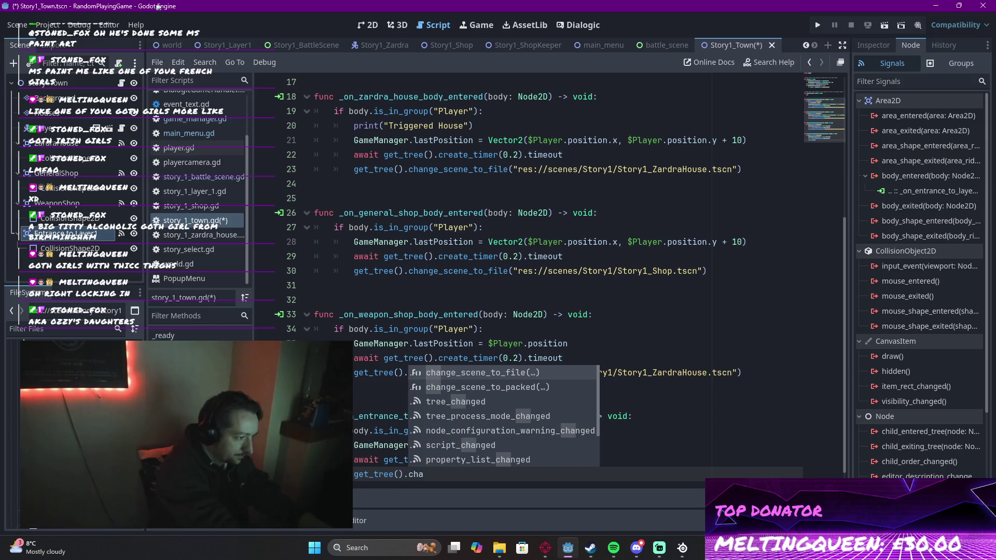
key(Return)
text(")
text(Re)
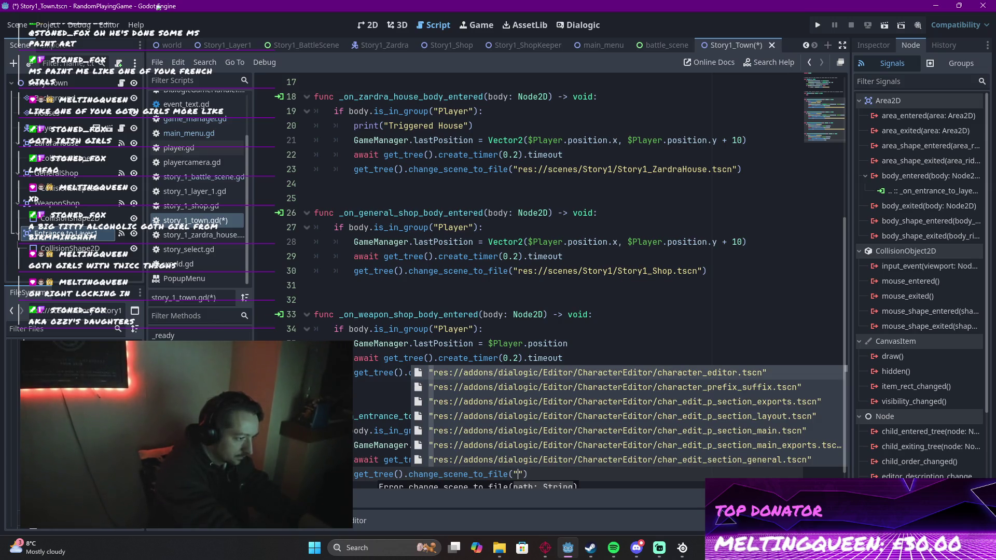
key(BackSpace)
key(BackSpace)
text(res://)
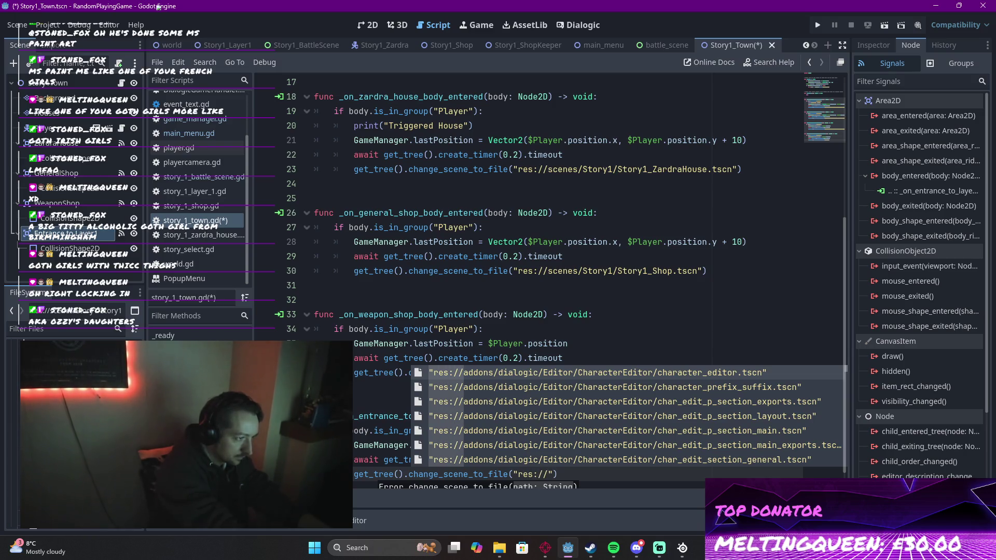
text(scene)
key(Down)
key(Down)
key(Return)
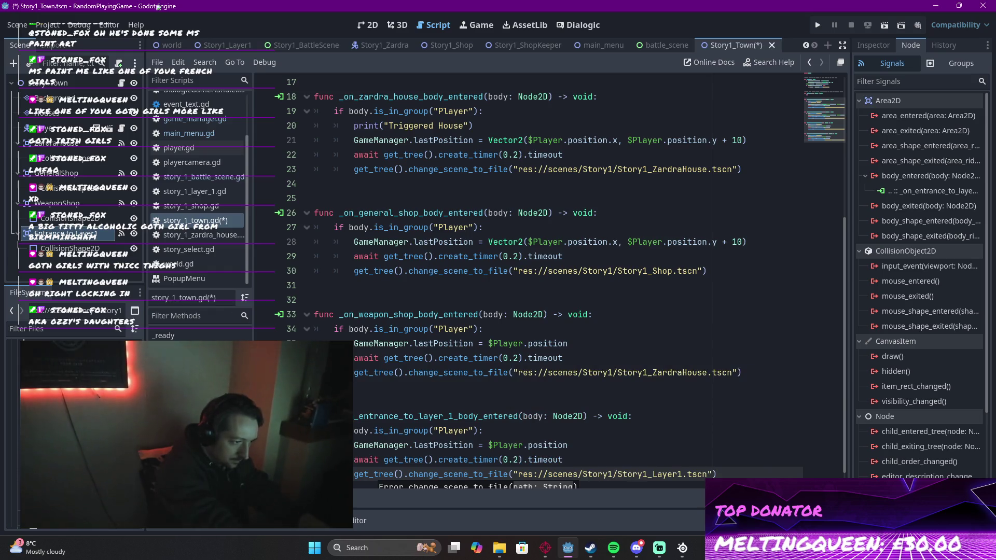
key(ctrl+s)
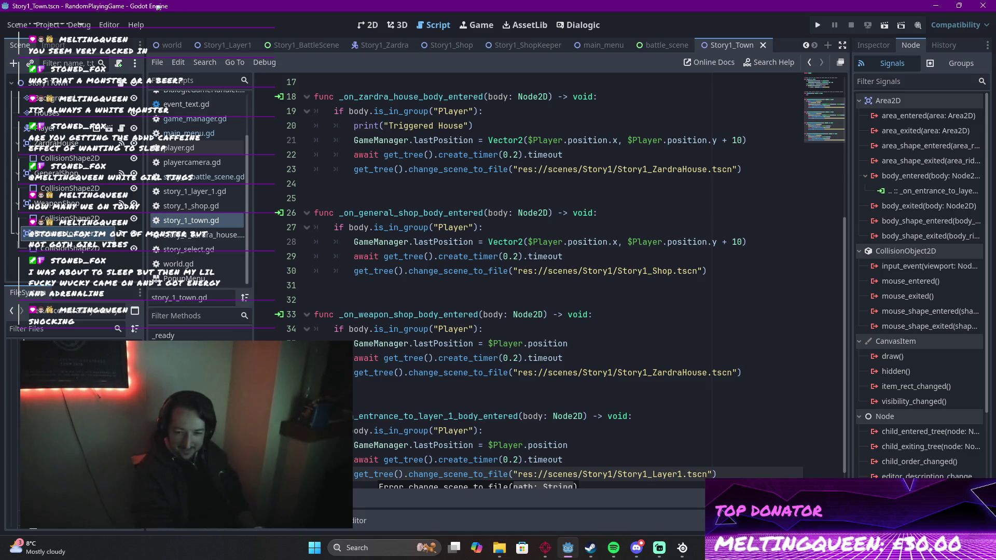
key(alt+Tab)
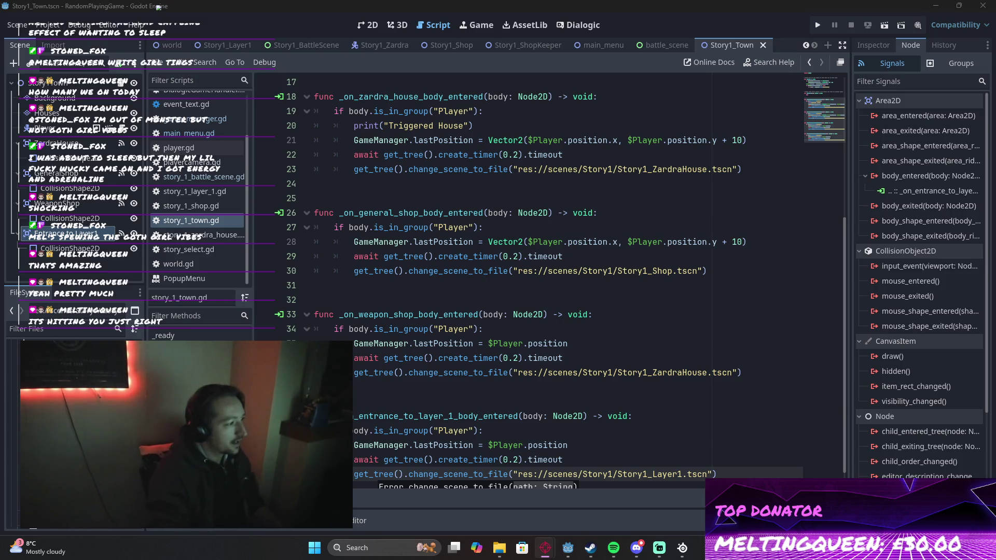
click(693, 223)
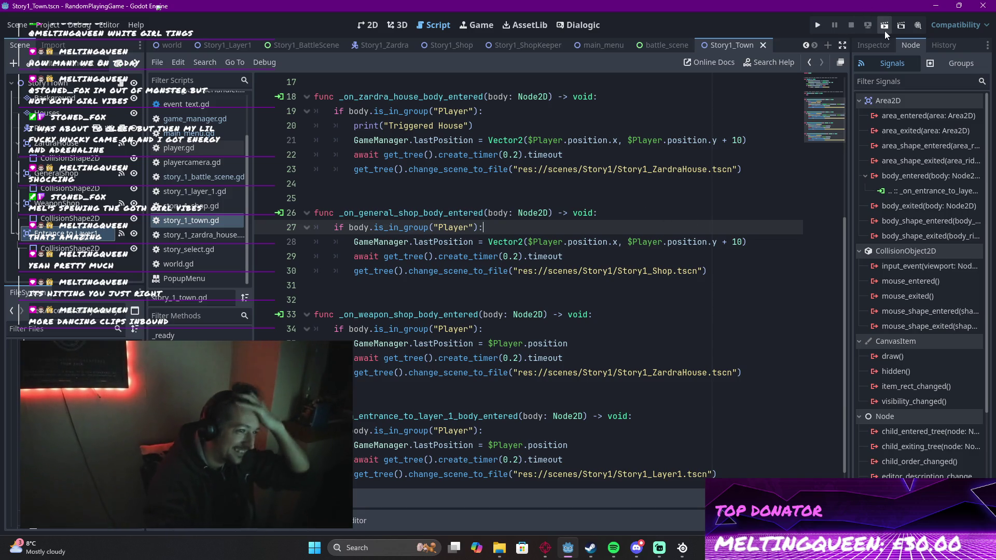
- Run the main_menu scene and start Story 1
click(597, 45)
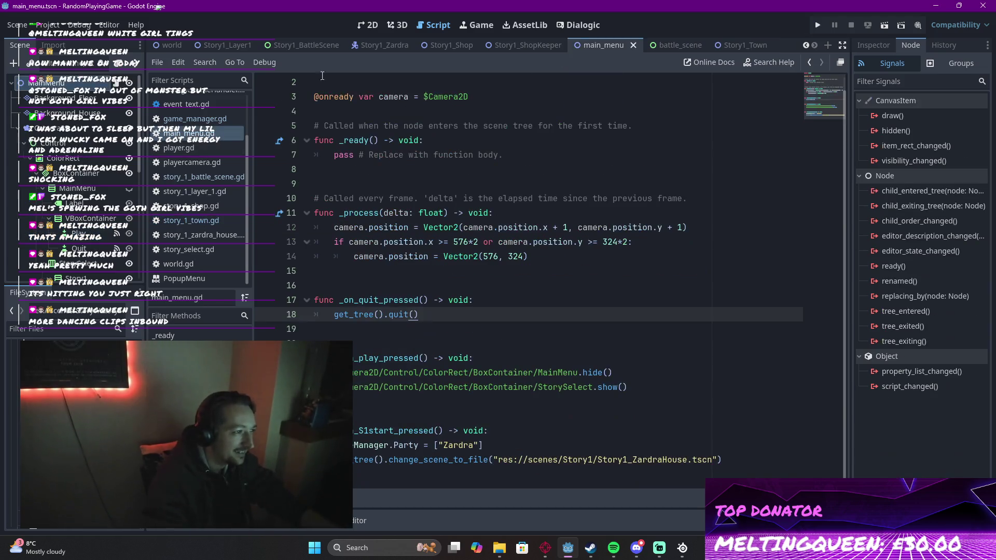
click(370, 26)
click(889, 29)
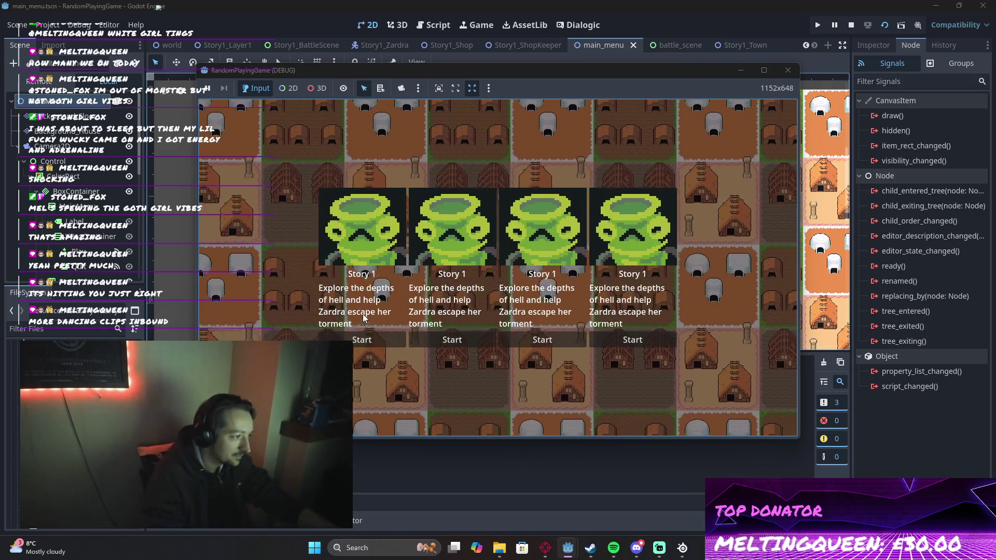
click(363, 340)
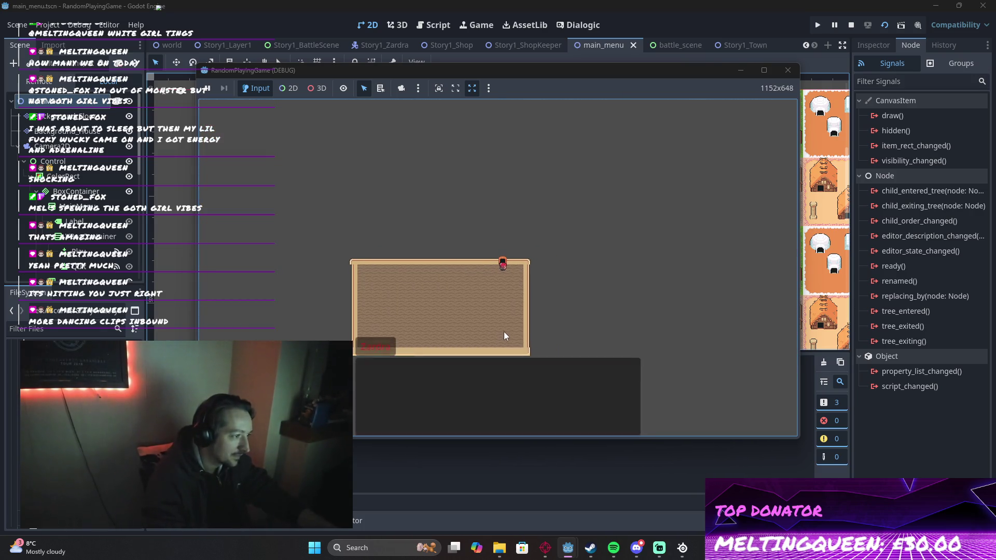
- Click through the shop dialogue, then cast a spell on an enemy in battle
click(500, 393)
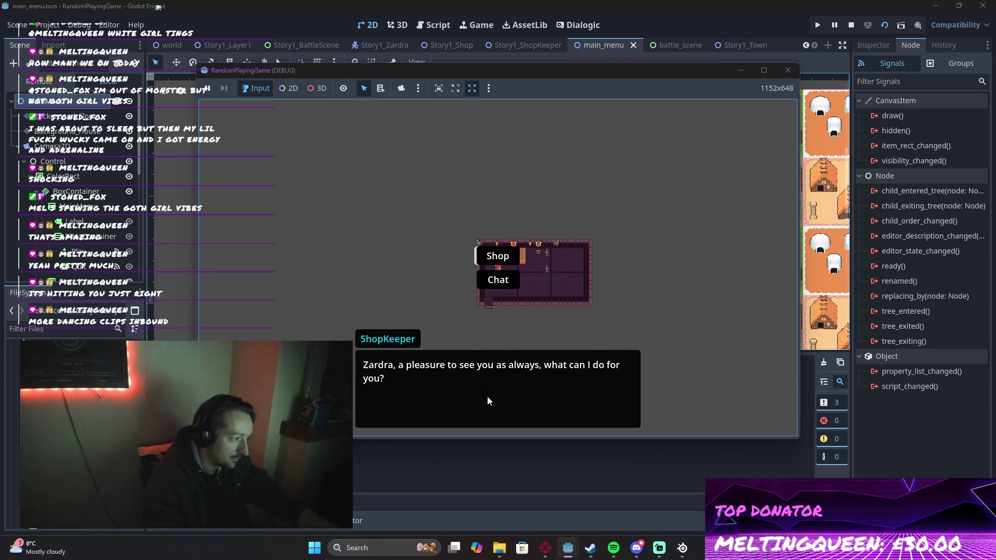
click(501, 283)
click(488, 394)
click(488, 393)
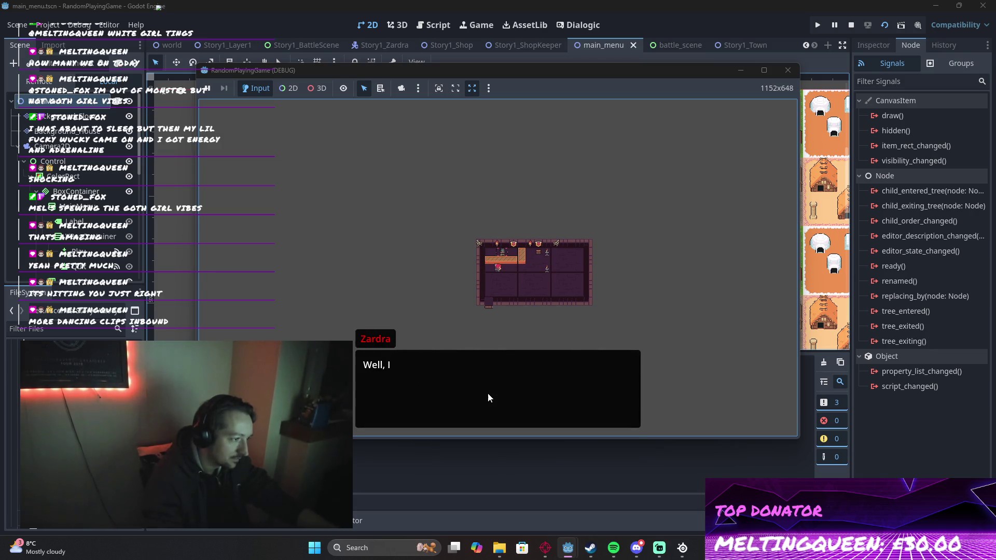
click(487, 394)
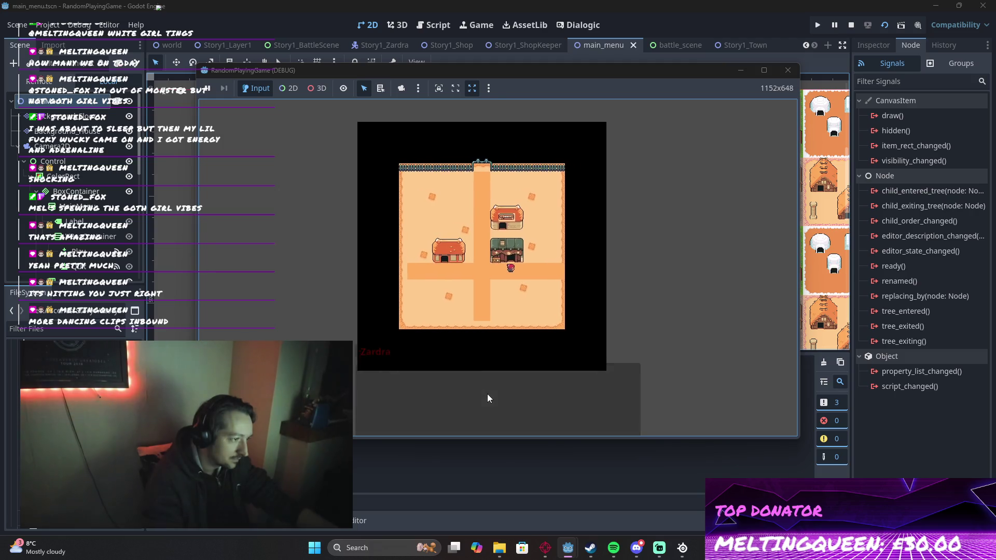
click(491, 387)
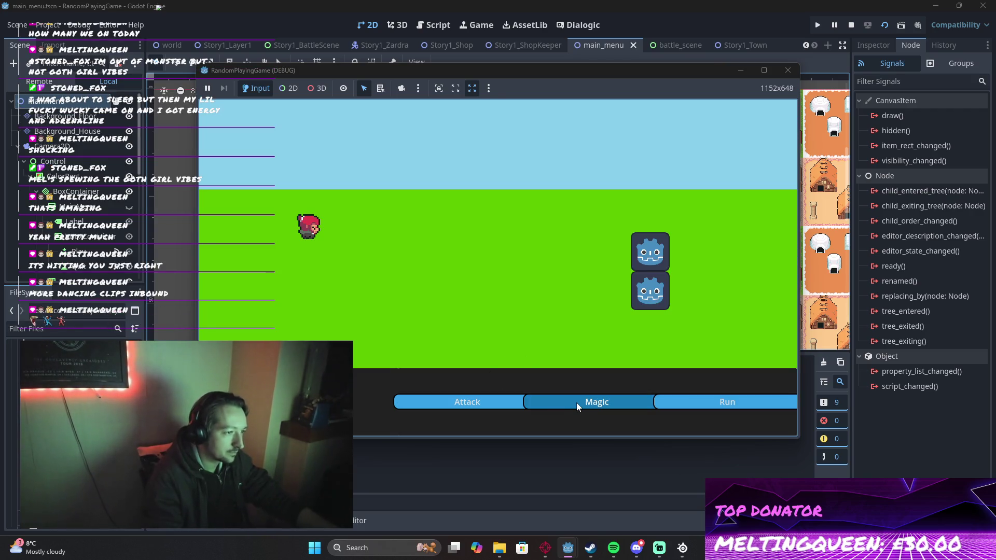
click(577, 403)
click(571, 385)
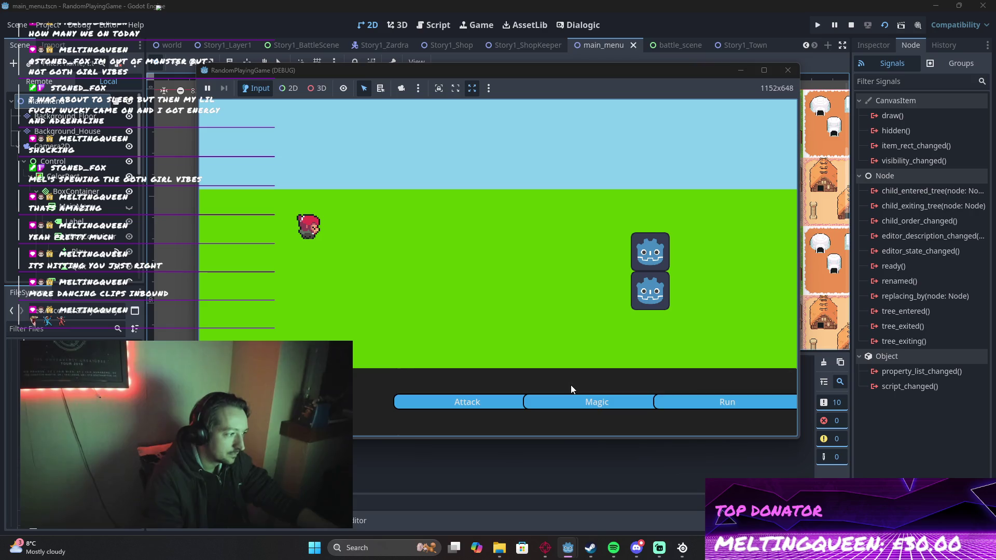
- Cast Fireball on each of the two Implings to defeat them
click(572, 403)
click(574, 379)
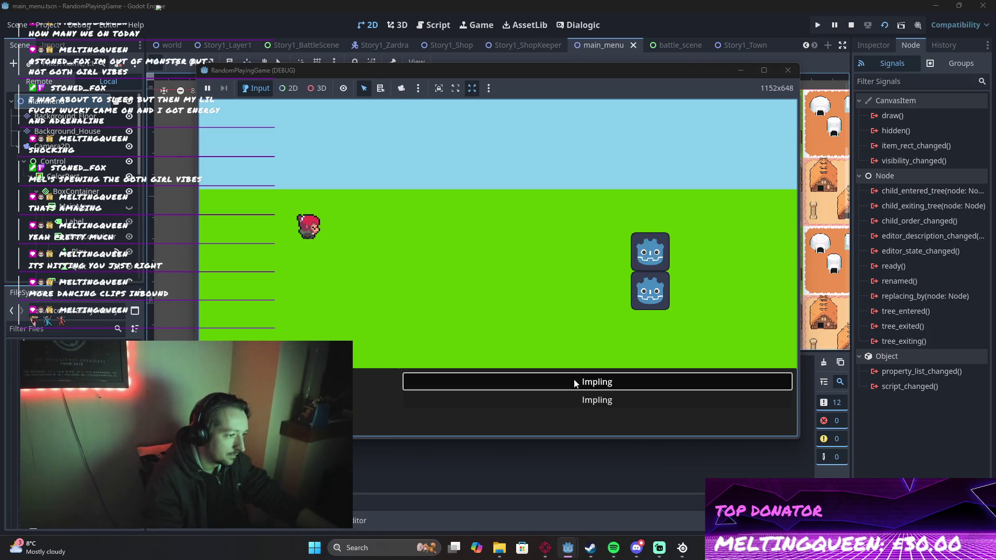
click(574, 382)
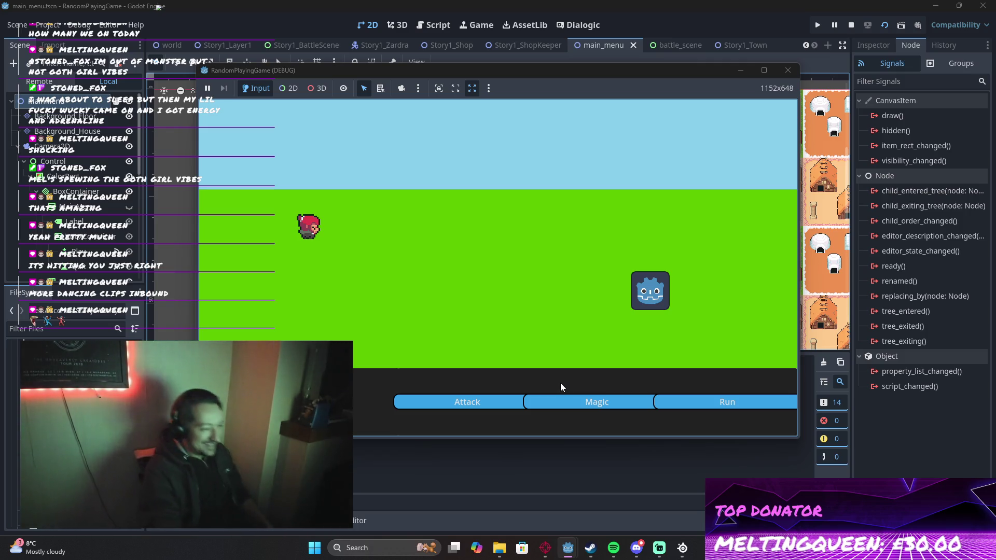
click(575, 403)
click(581, 384)
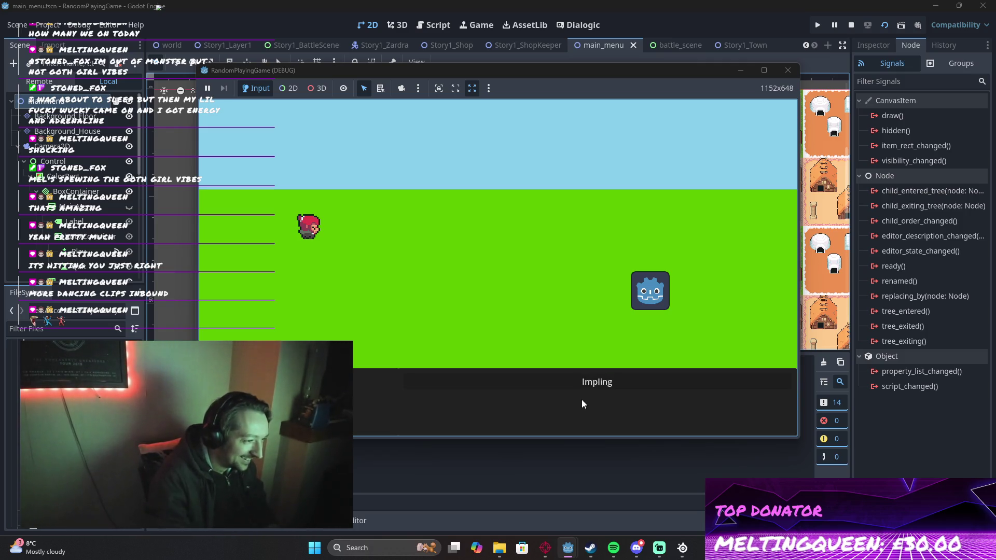
click(582, 382)
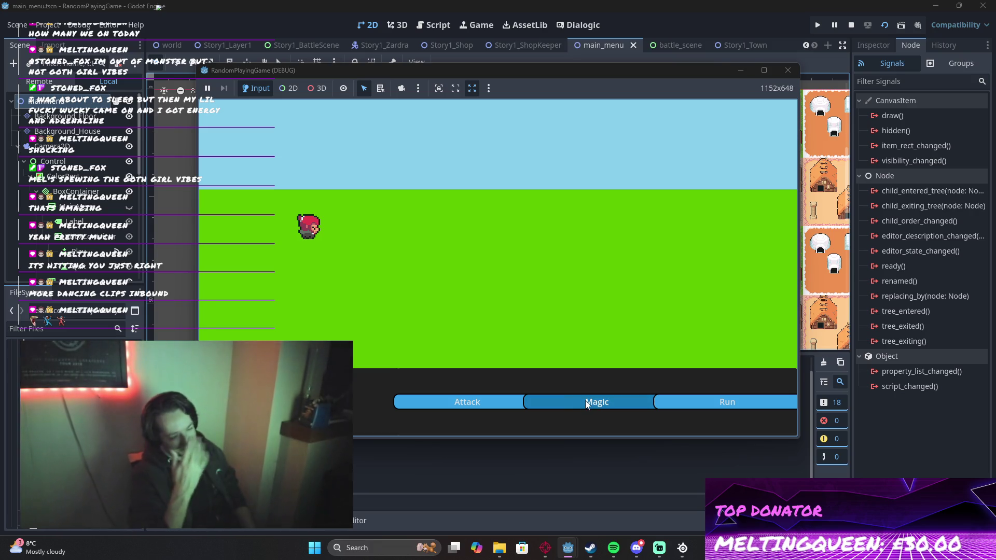
- Try casting a spell with no enemies left, then close the test game
click(587, 405)
click(581, 382)
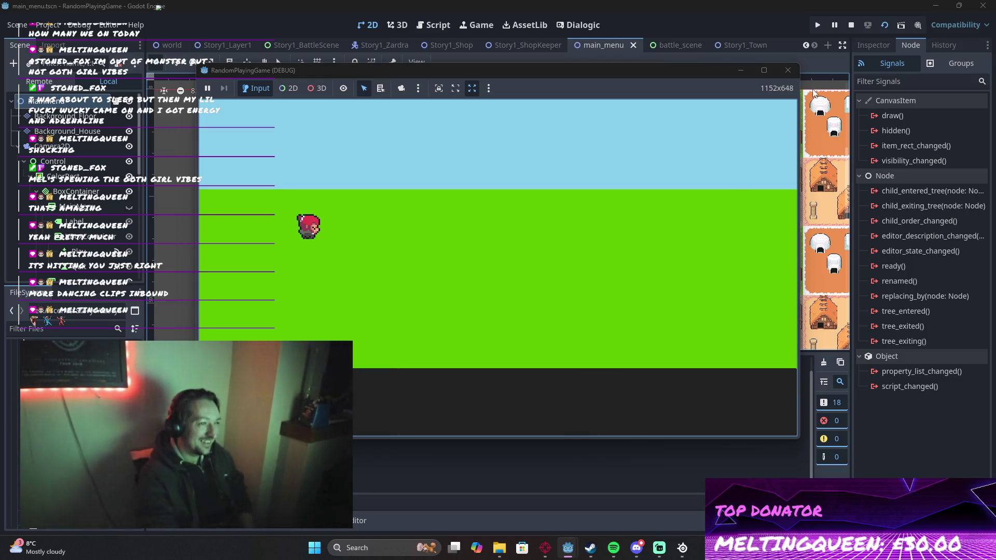
click(788, 70)
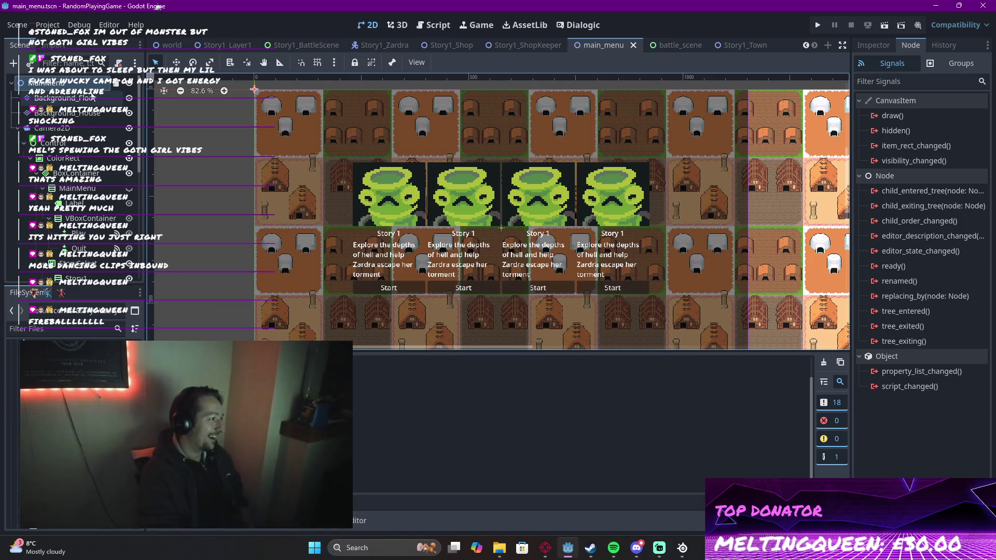
- Uncomment setup_party_ui() on line 19 of the battle scene script and save
click(303, 44)
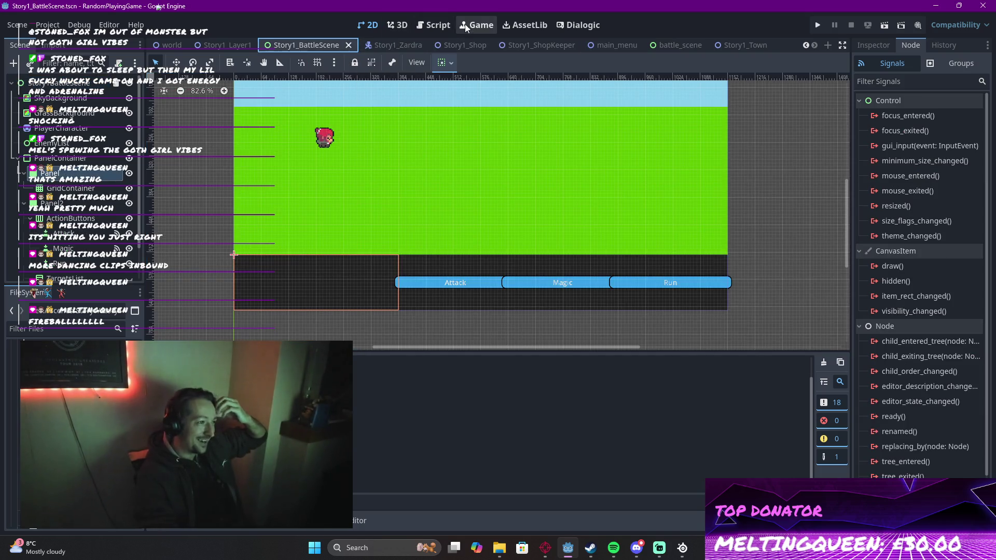
click(478, 25)
click(434, 25)
scroll(559, 223, down, 7)
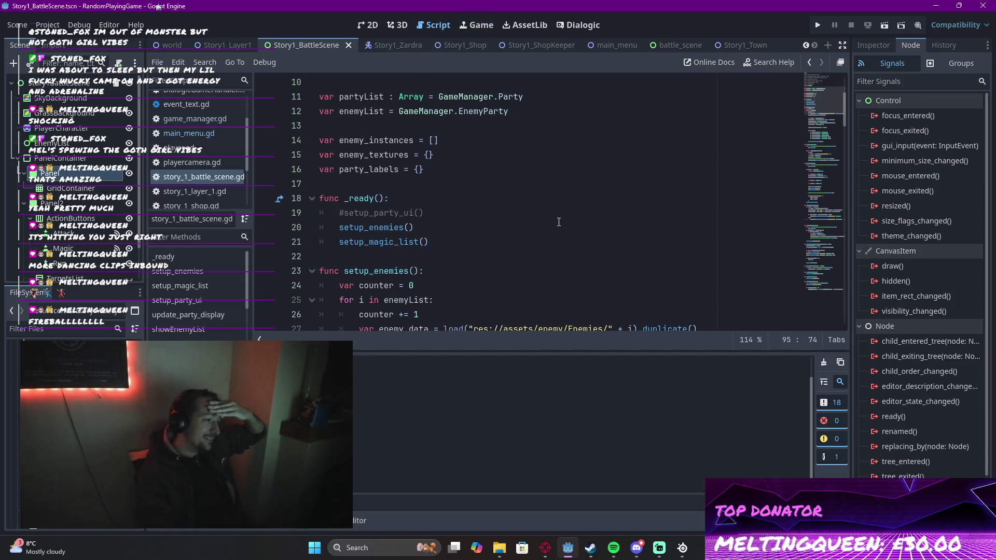
scroll(558, 224, up, 4)
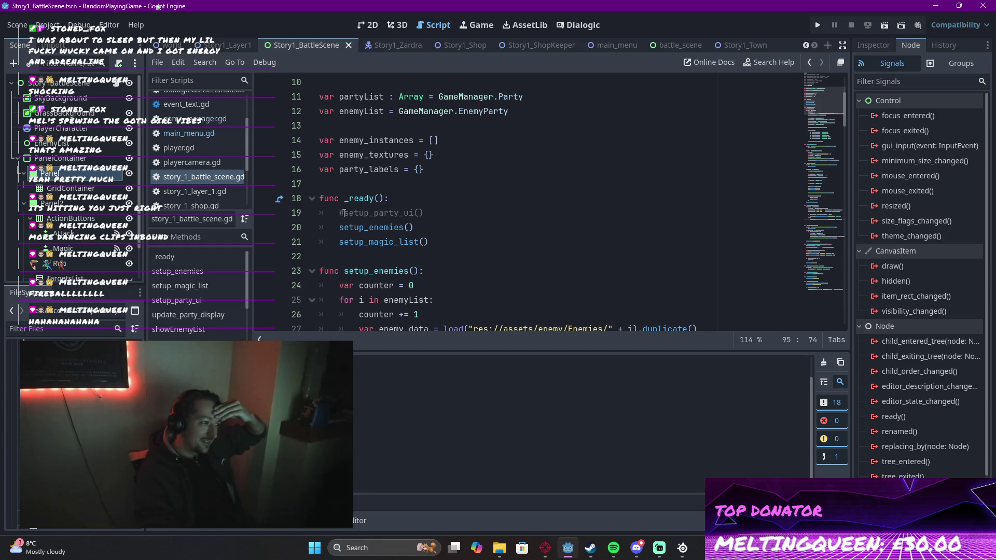
click(344, 213)
key(BackSpace)
key(ctrl+s)
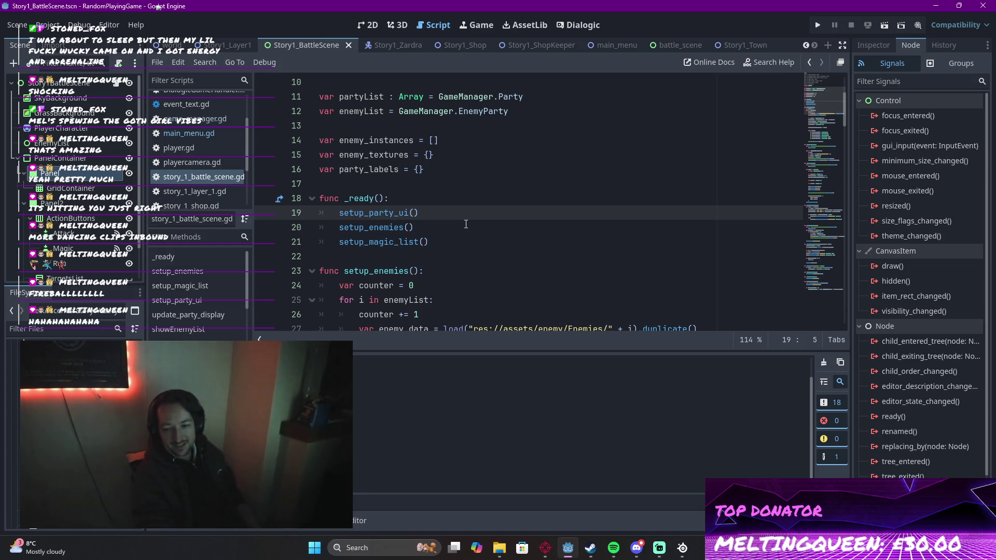
- Return to the main_menu scene and save it
scroll(462, 282, down, 10)
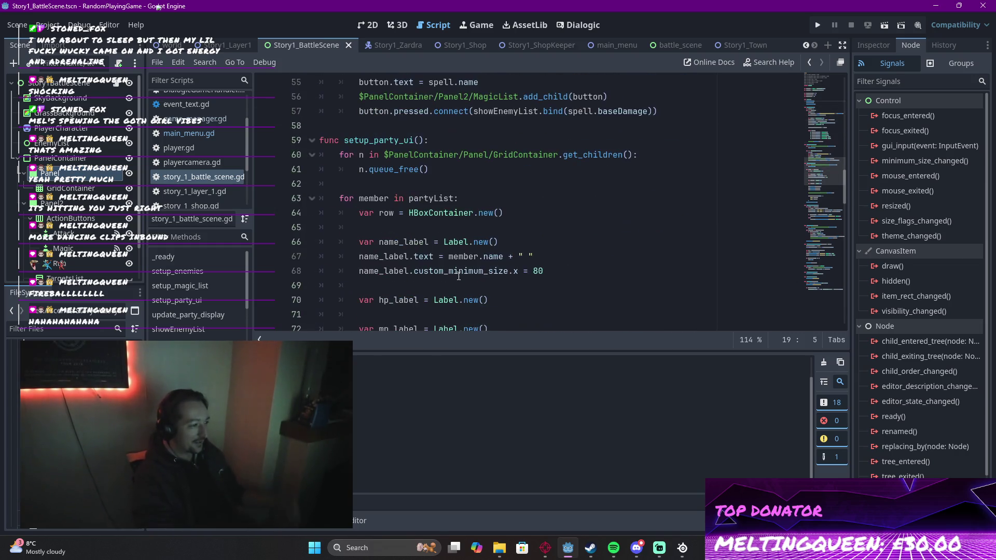
scroll(460, 267, down, 4)
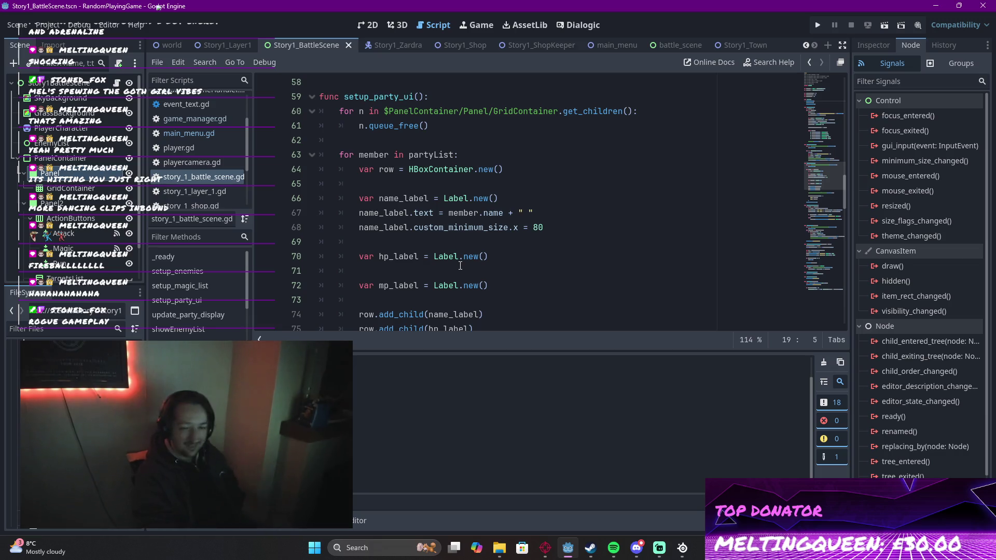
scroll(466, 265, up, 17)
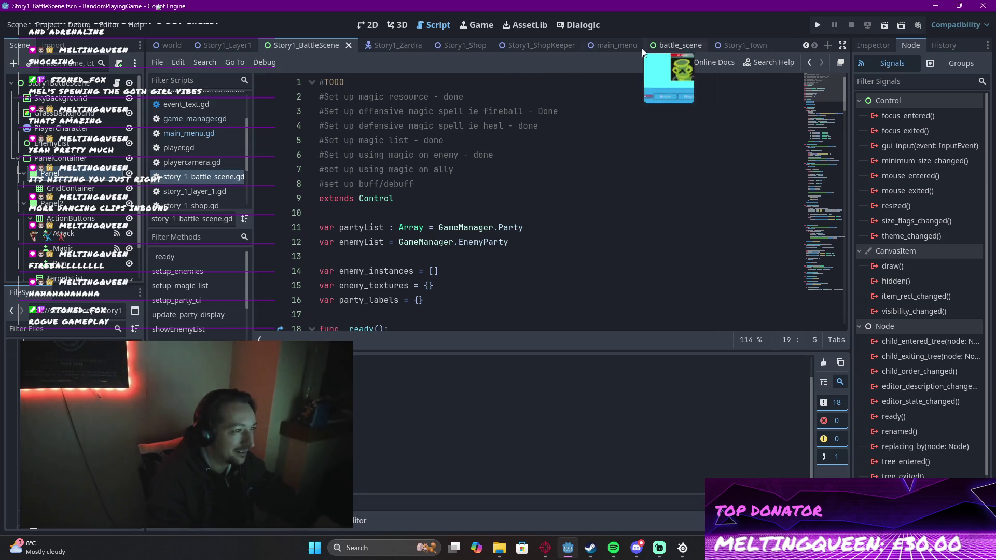
click(615, 46)
key(ctrl+s)
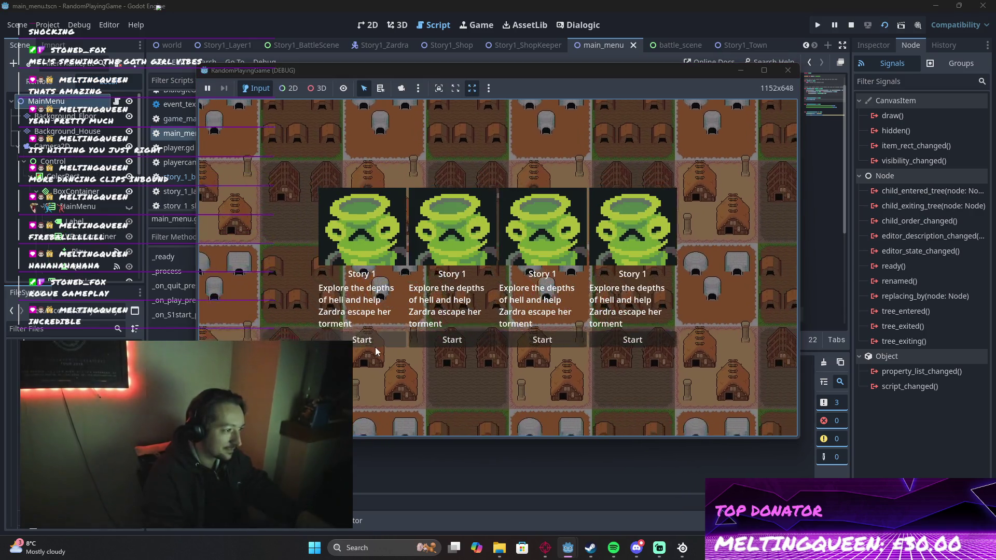
- Start Story 1 and move the game window down to reveal the debugger stopped at line 67
click(375, 345)
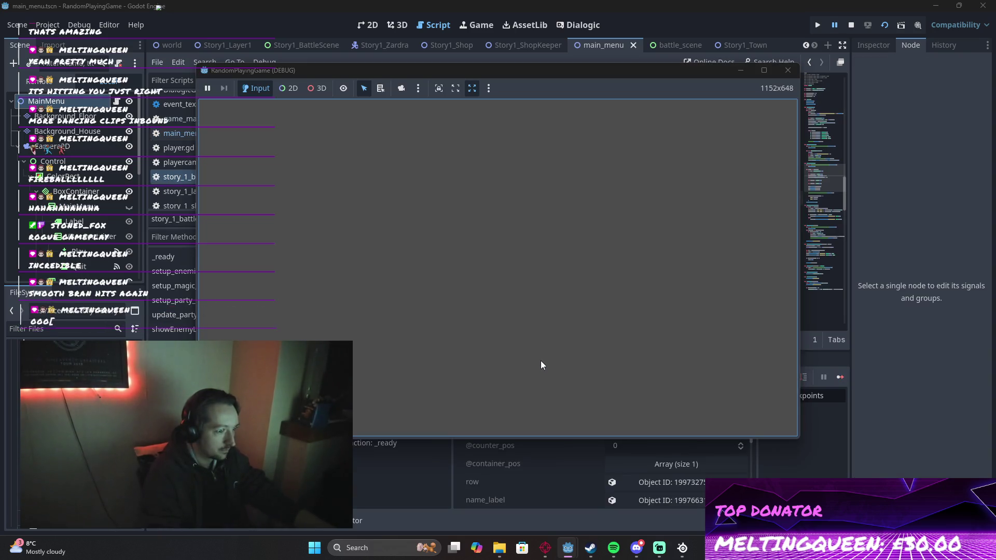
mouse_move(561, 78)
mouse_down()
mouse_move(599, 437)
mouse_move(579, 234)
mouse_up()
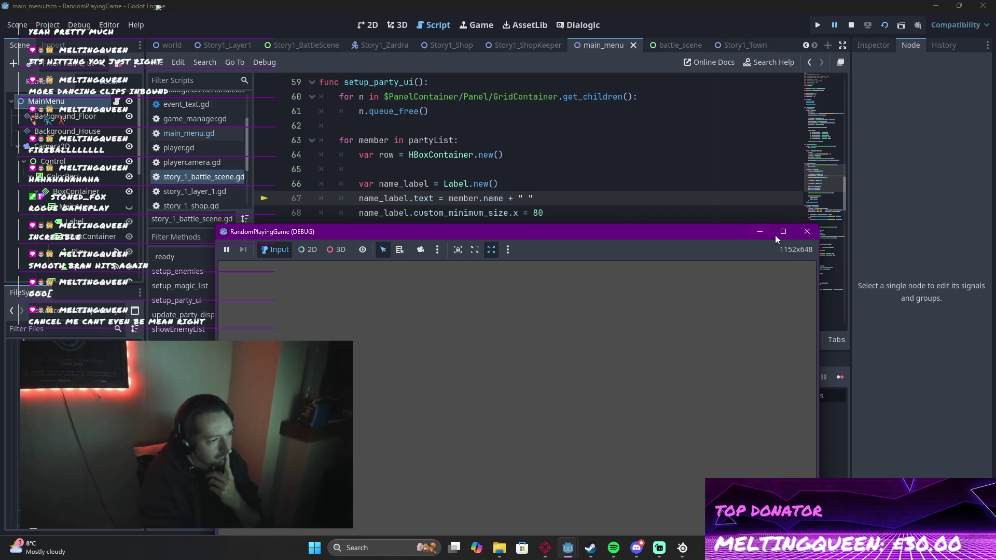
- Close the running test game
click(807, 232)
scroll(429, 179, up, 4)
scroll(428, 179, down, 3)
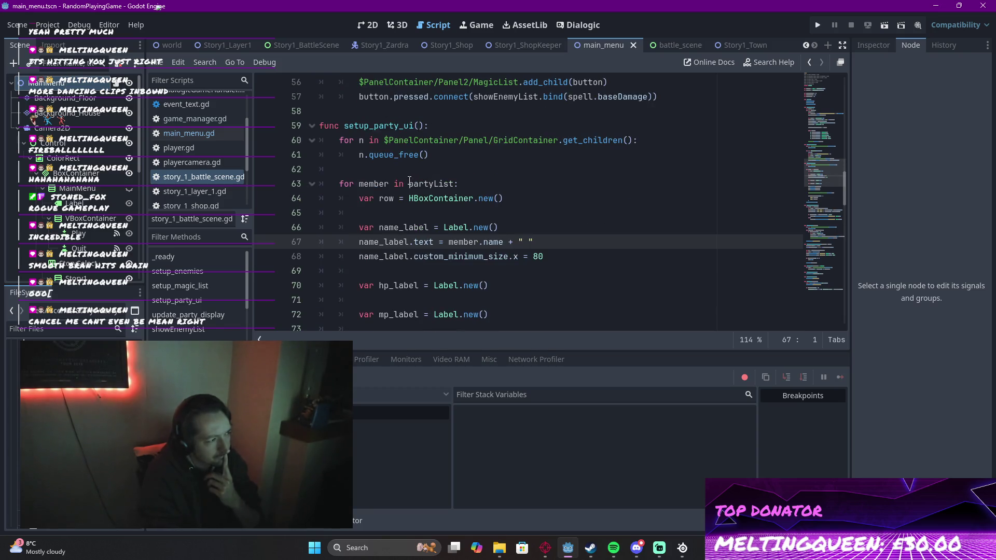
- Inspect the Party array in game_manager.gd, then return to the Story1_BattleScene script
click(201, 118)
scroll(380, 189, up, 2)
scroll(381, 189, down, 2)
scroll(381, 189, up, 4)
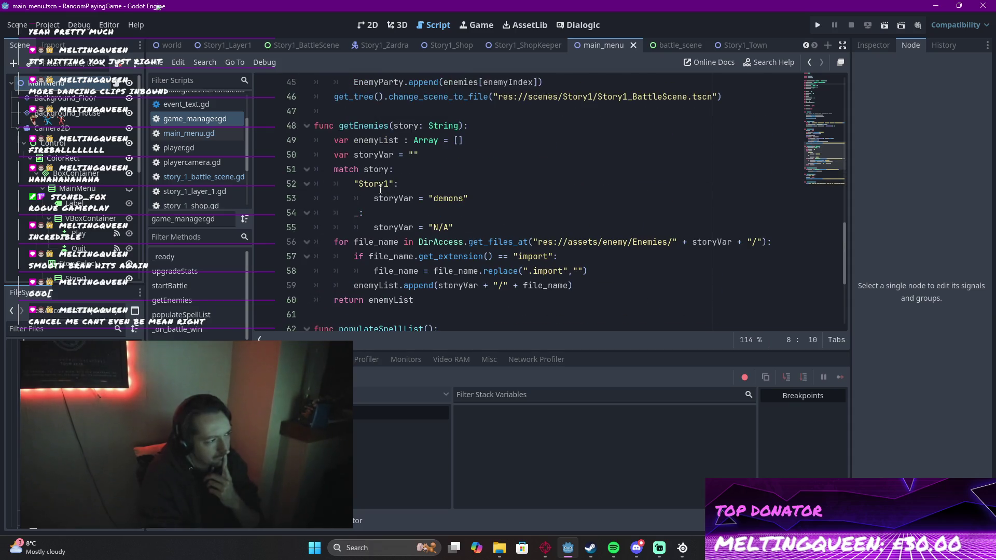
scroll(380, 189, up, 10)
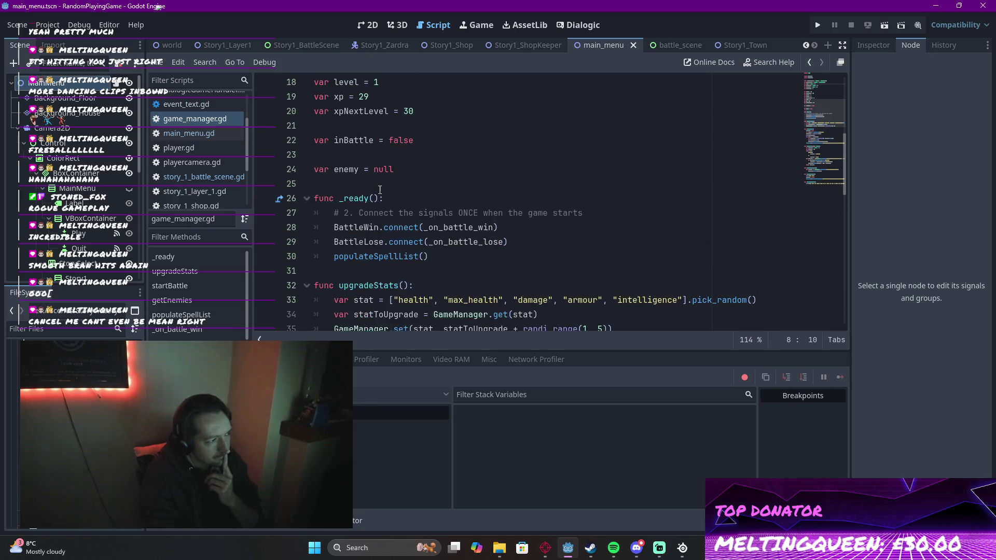
scroll(381, 189, up, 4)
scroll(379, 190, down, 1)
scroll(379, 191, up, 1)
scroll(379, 191, up, 1)
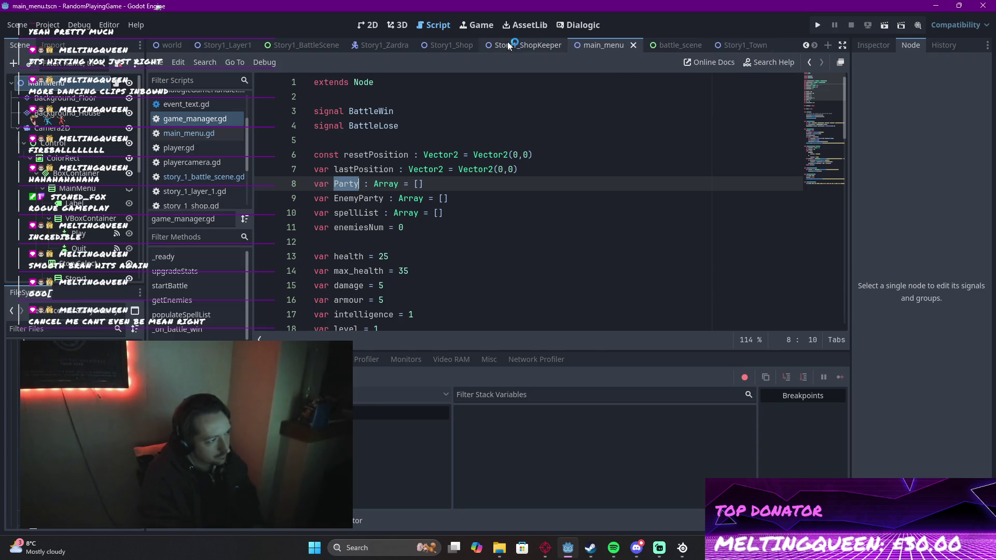
click(307, 46)
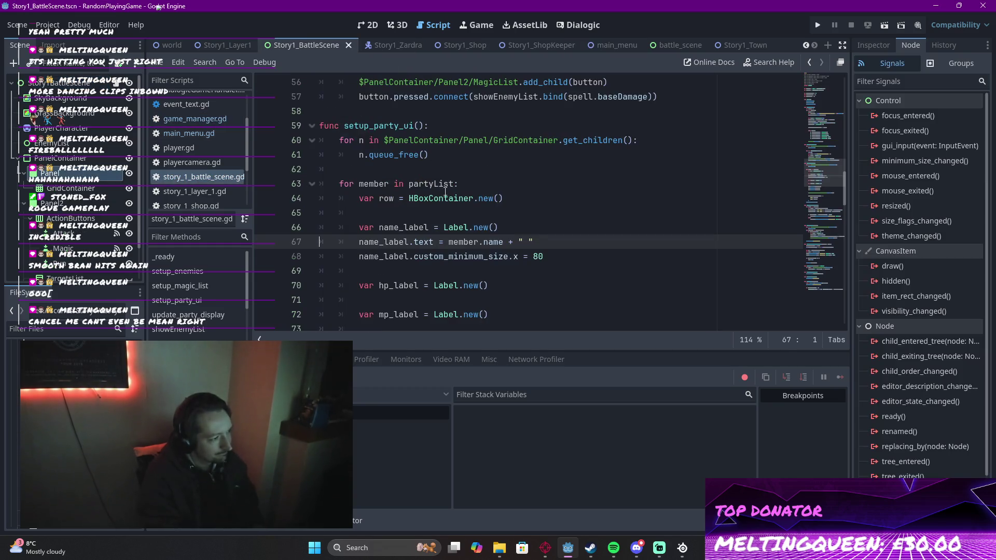
scroll(455, 198, up, 1)
double_click(365, 227)
click(434, 228)
scroll(435, 232, up, 13)
scroll(435, 232, up, 3)
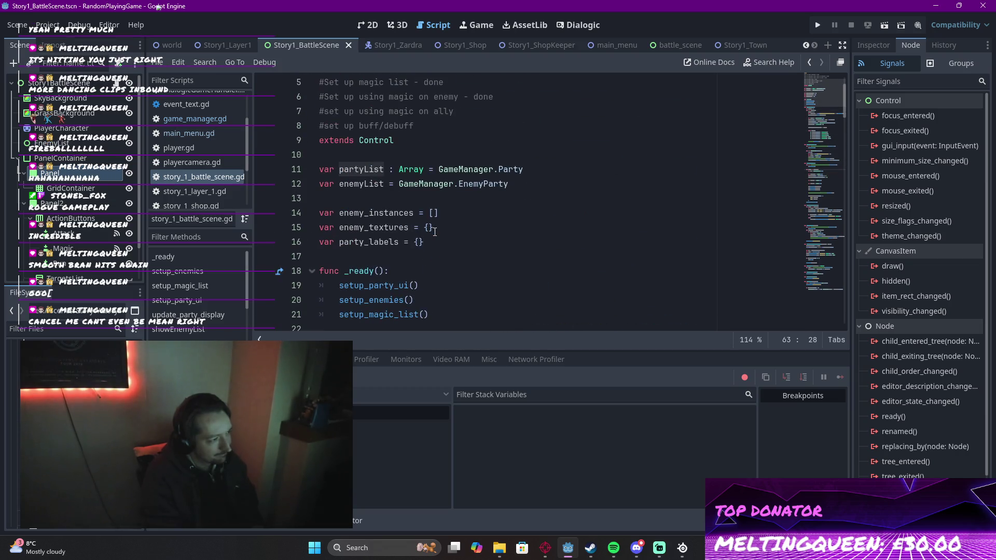
double_click(511, 170)
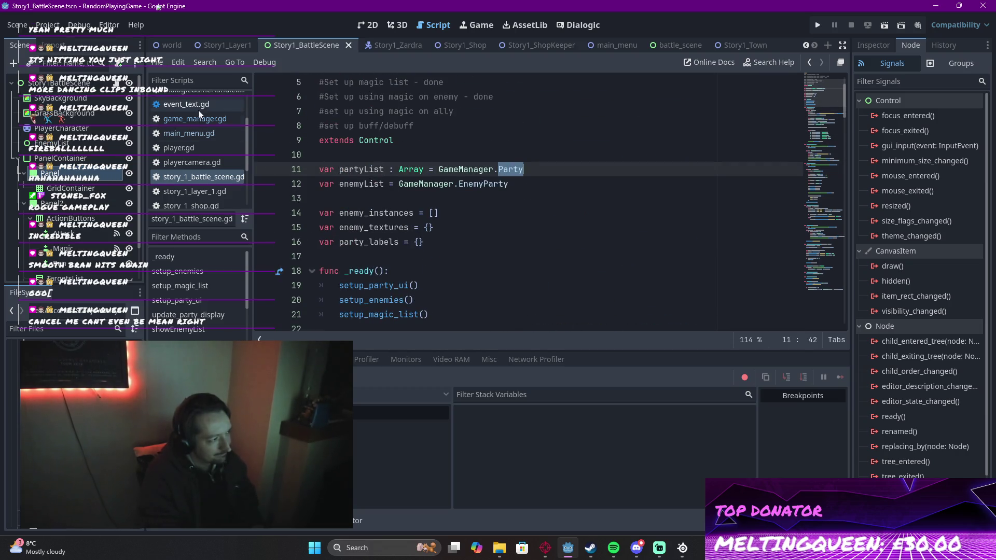
click(537, 174)
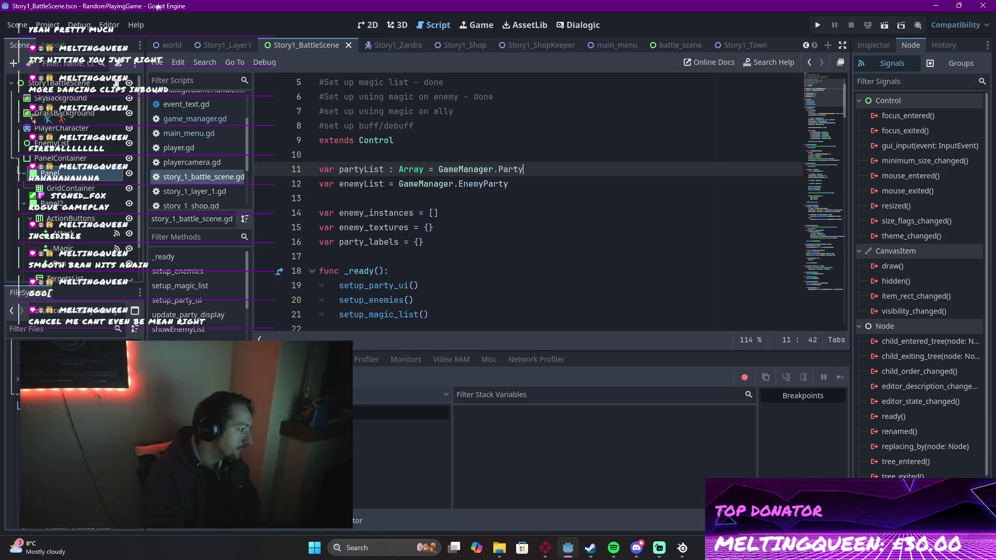
click(18, 431)
scroll(17, 431, down, 2)
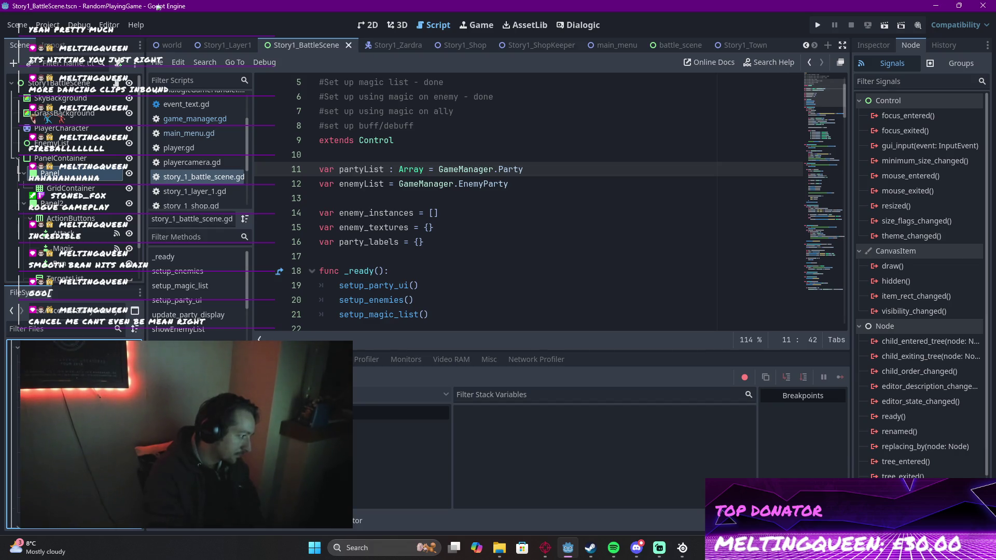
- Create a new folder named characters inside assets in the FileSystem dock
right_click(83, 337)
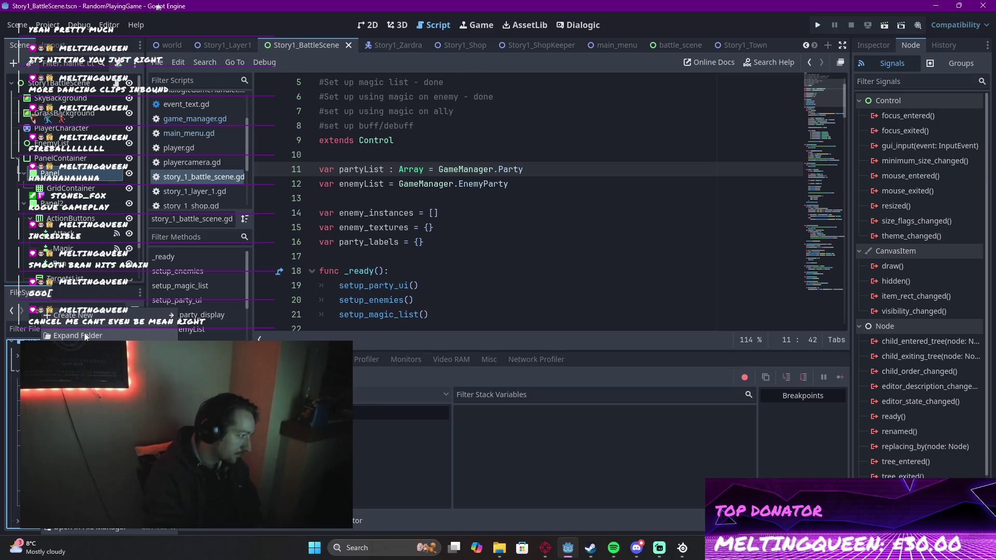
mouse_move(130, 315)
click(201, 317)
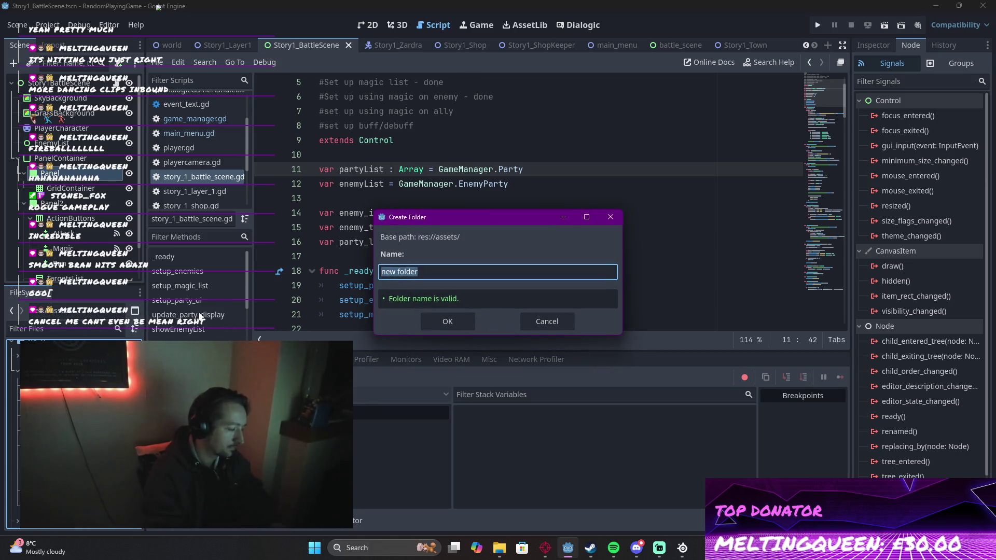
text(characters)
key(Return)
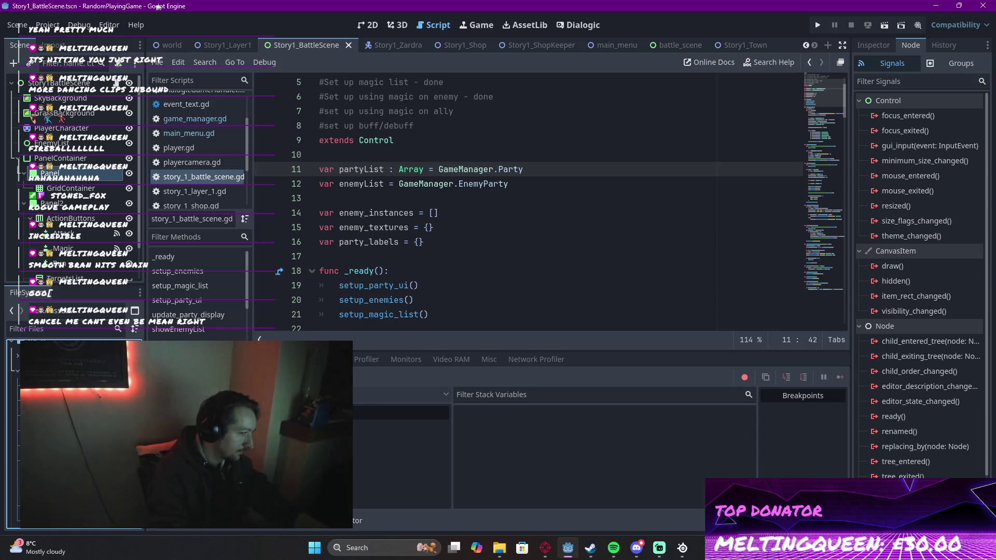
scroll(198, 179, up, 3)
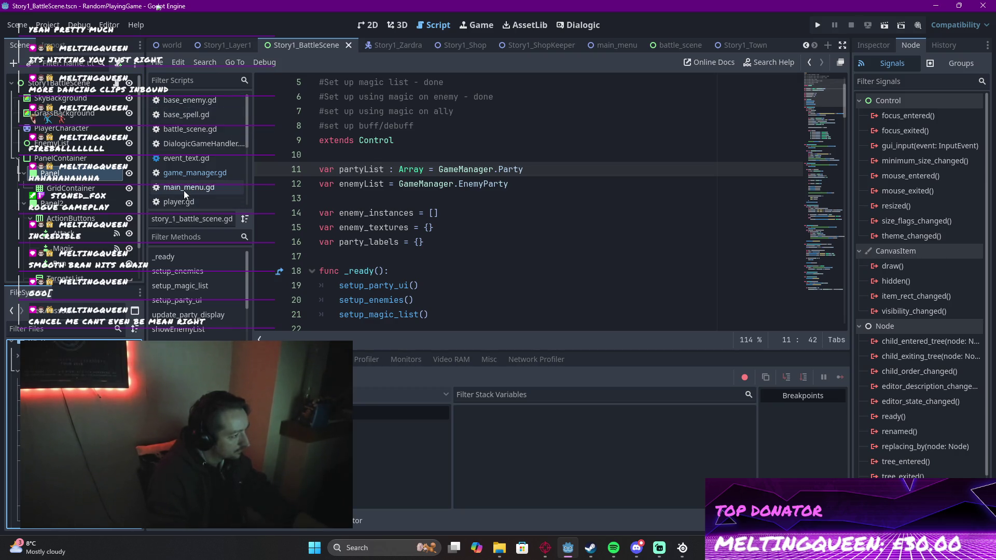
click(206, 201)
scroll(357, 198, down, 1)
scroll(359, 197, up, 1)
scroll(360, 197, up, 10)
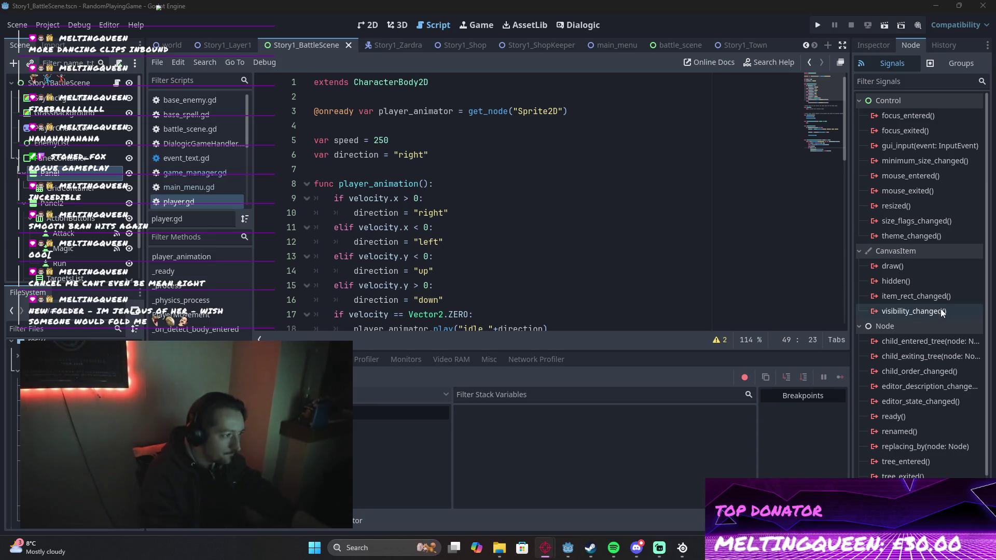
click(175, 174)
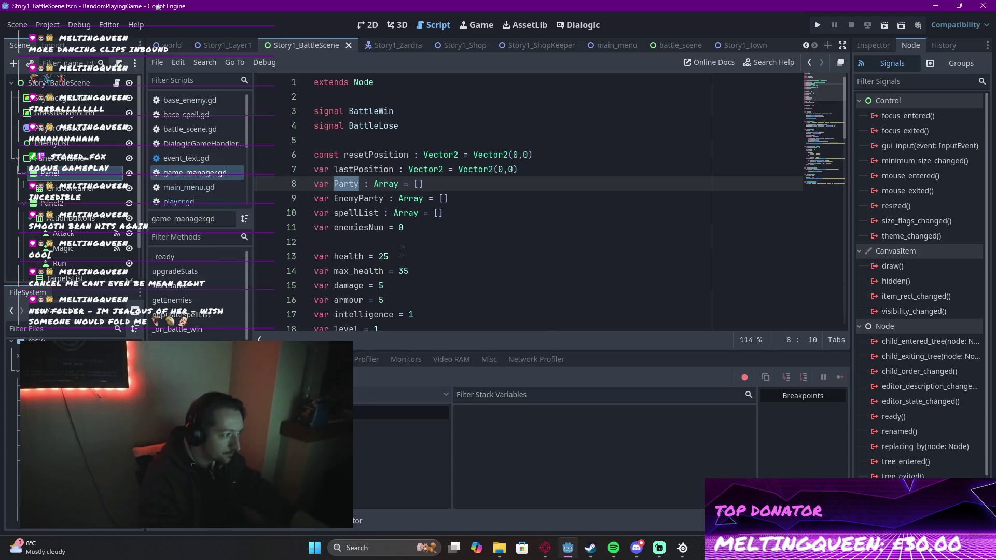
scroll(402, 251, down, 10)
scroll(402, 251, down, 7)
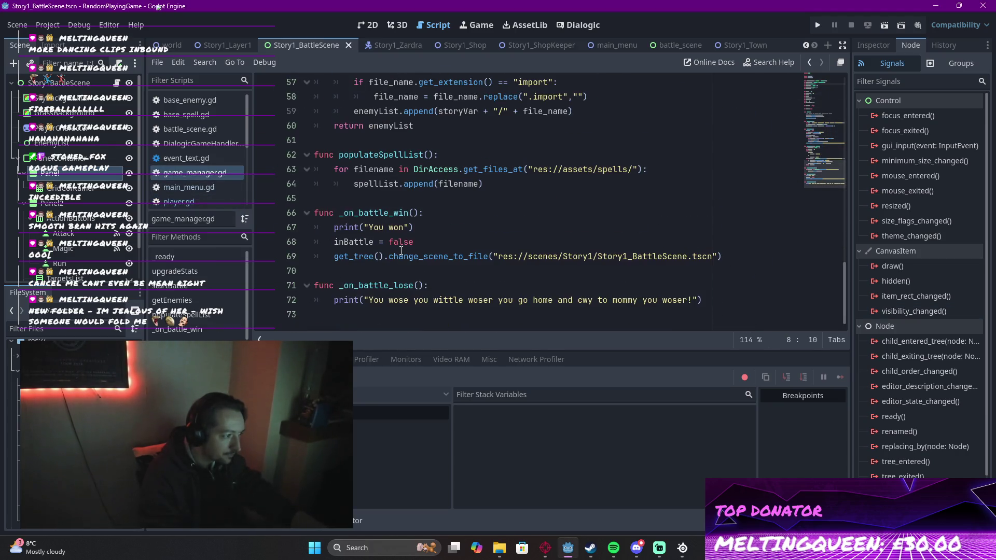
scroll(401, 252, up, 4)
scroll(401, 251, down, 3)
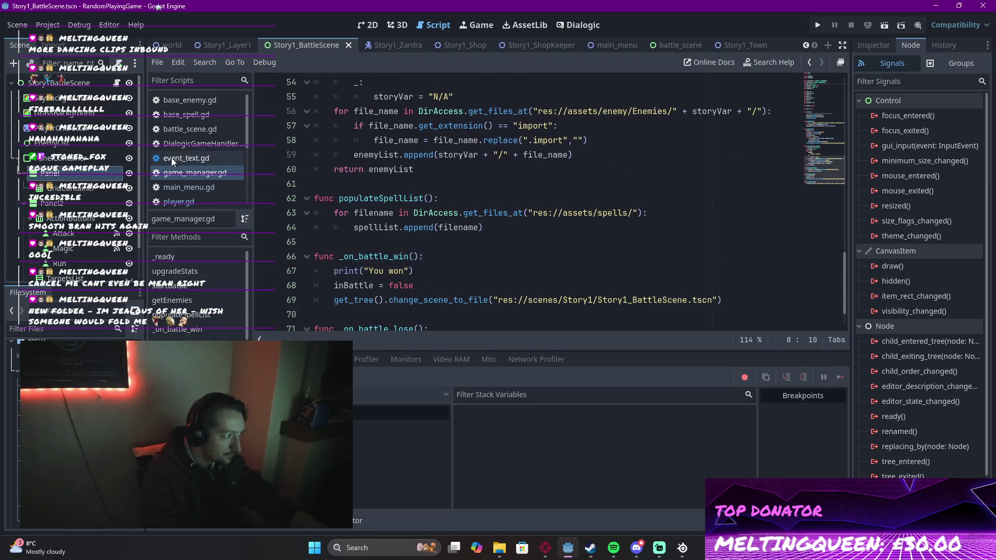
scroll(200, 177, down, 2)
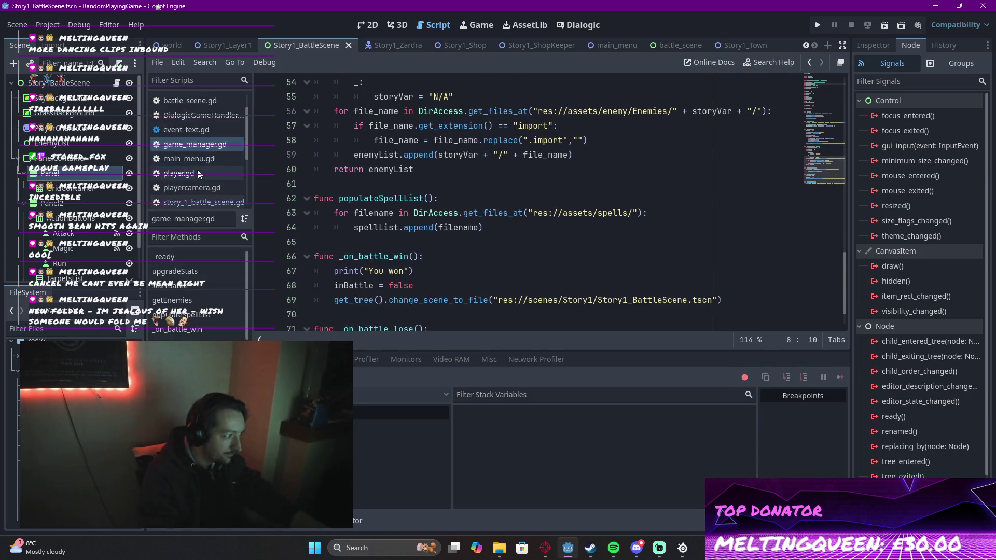
click(199, 174)
scroll(395, 213, down, 10)
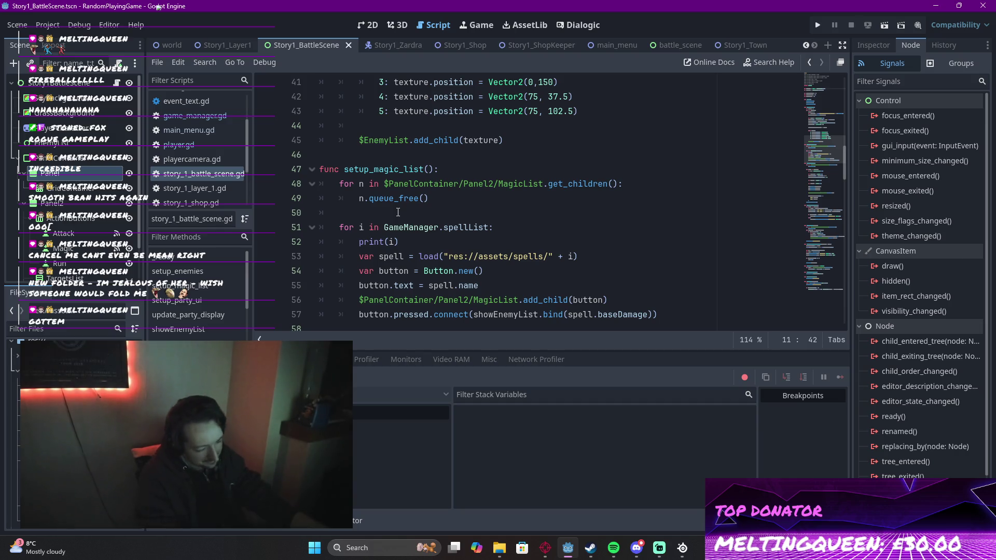
scroll(394, 215, down, 4)
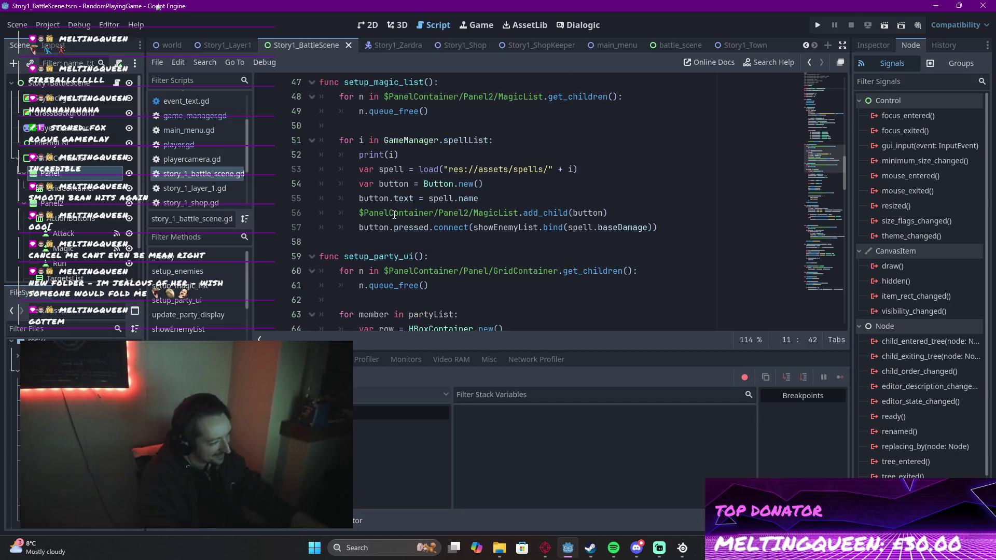
scroll(395, 215, down, 8)
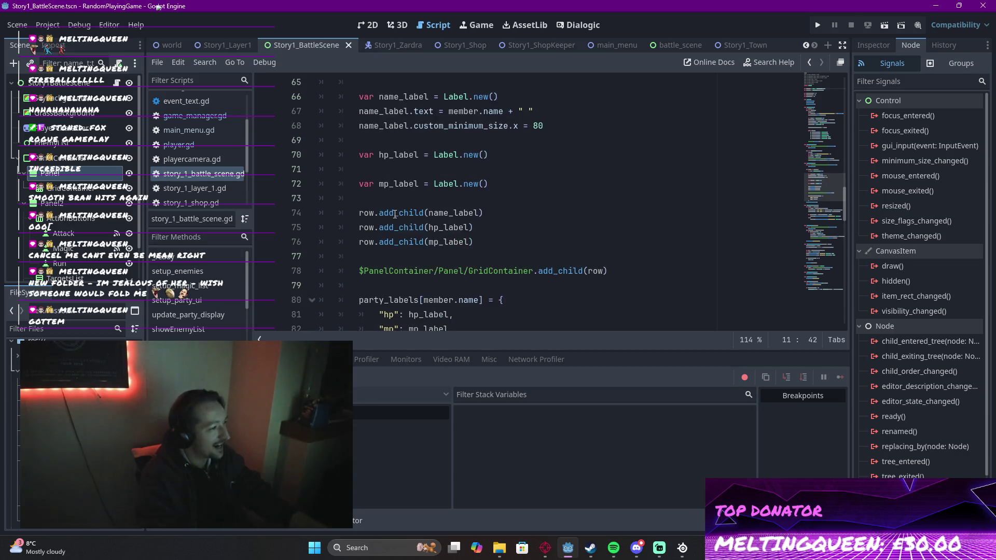
scroll(396, 213, down, 12)
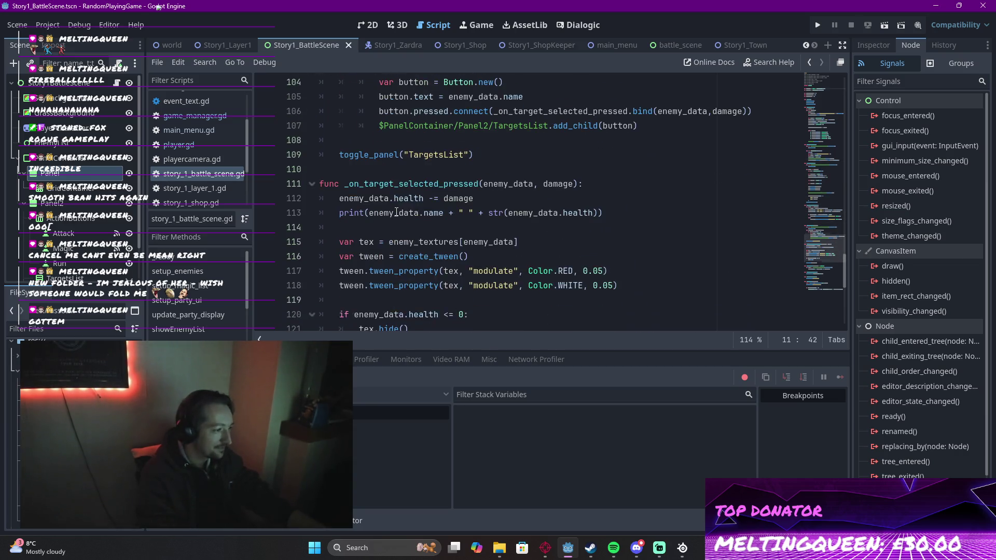
scroll(397, 212, down, 2)
scroll(396, 212, down, 1)
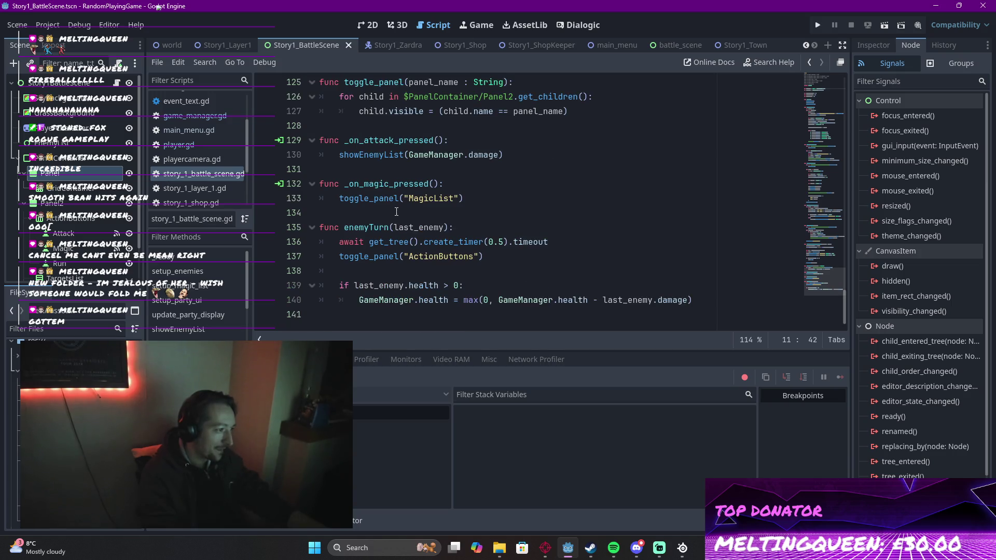
- Add update_party_display() on blank line 138 of enemyTurn
click(451, 270)
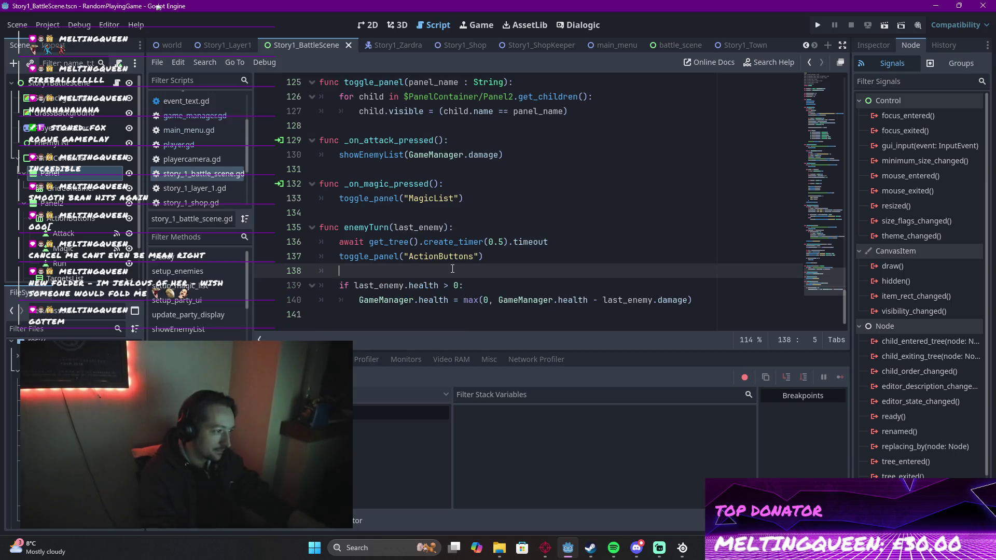
text(update_party_display())
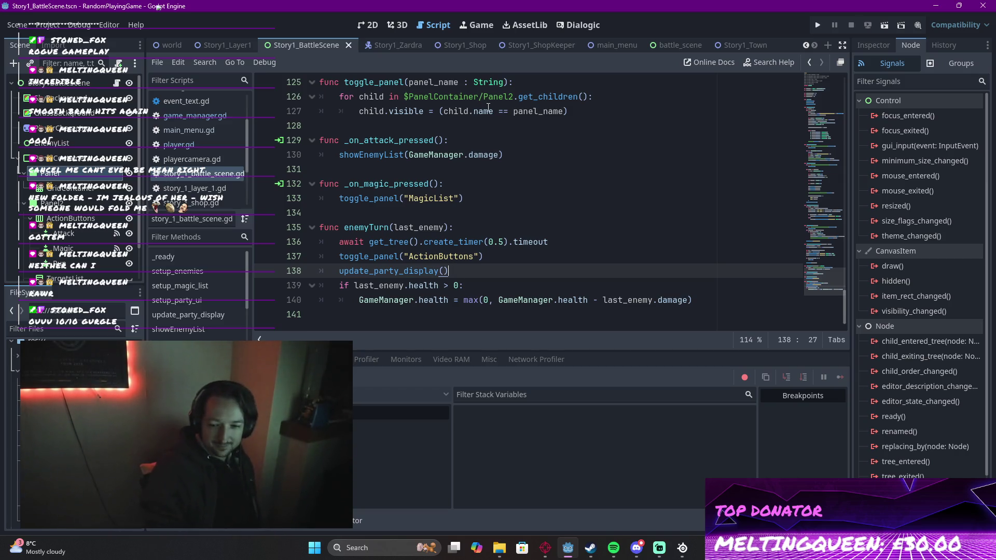
mouse_move(489, 109)
click(512, 256)
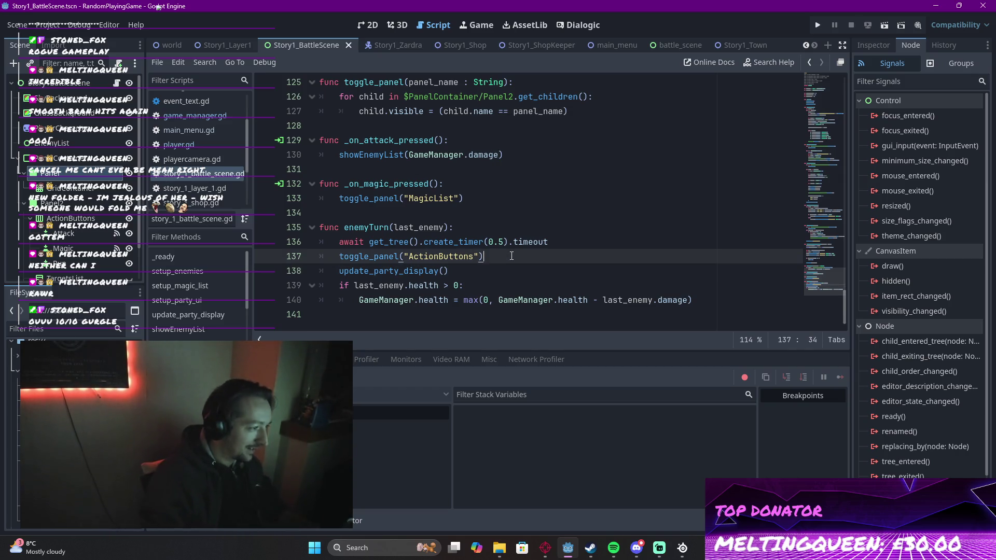
- Add var target = partyList.pick_random() and target.health = max(0, target.health - enemy.damage)
key(Return)
text(var tar)
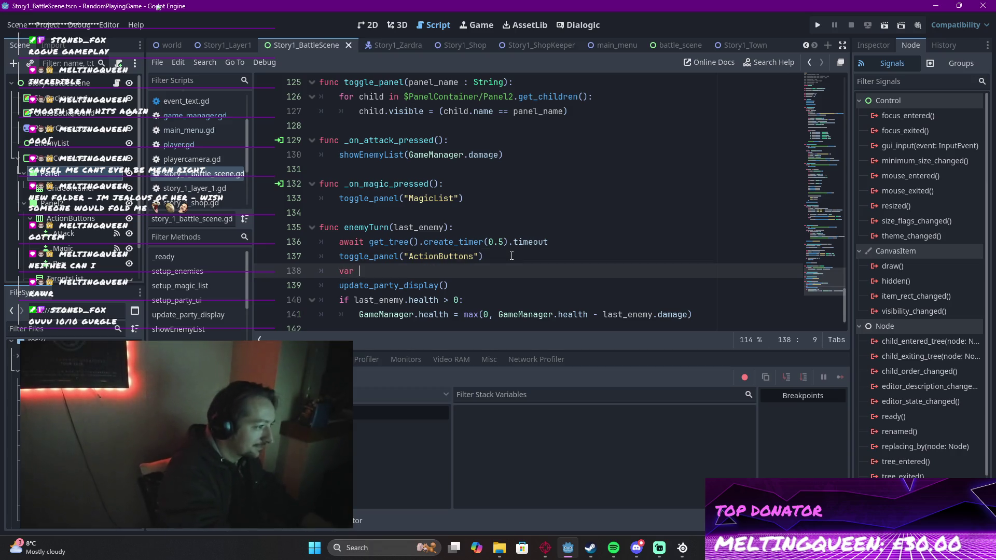
text(get = partyList)
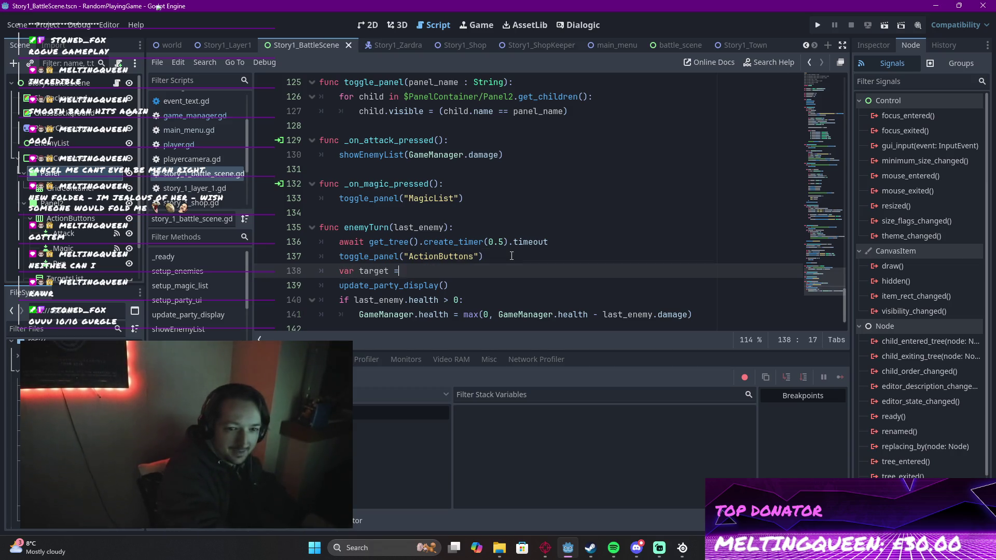
text(.)
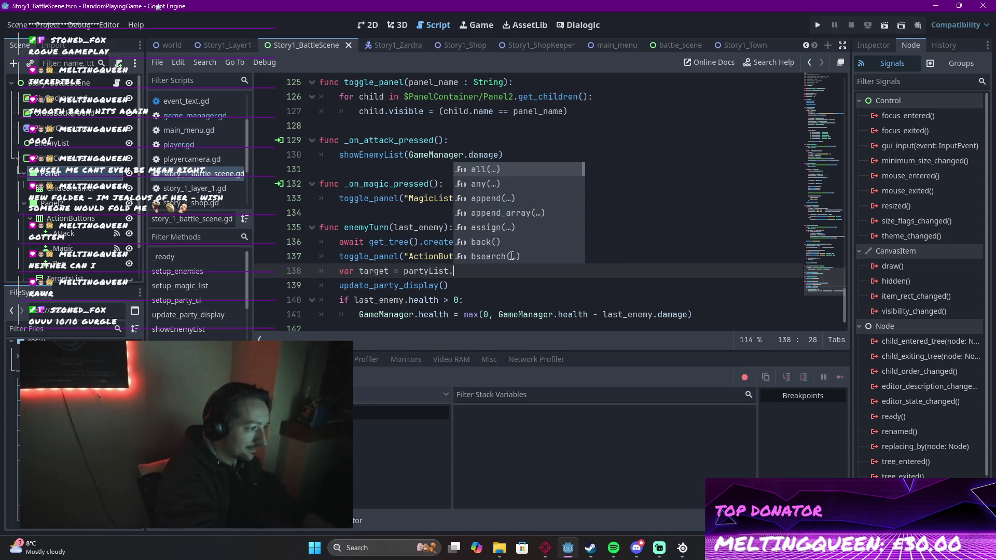
text(pick)
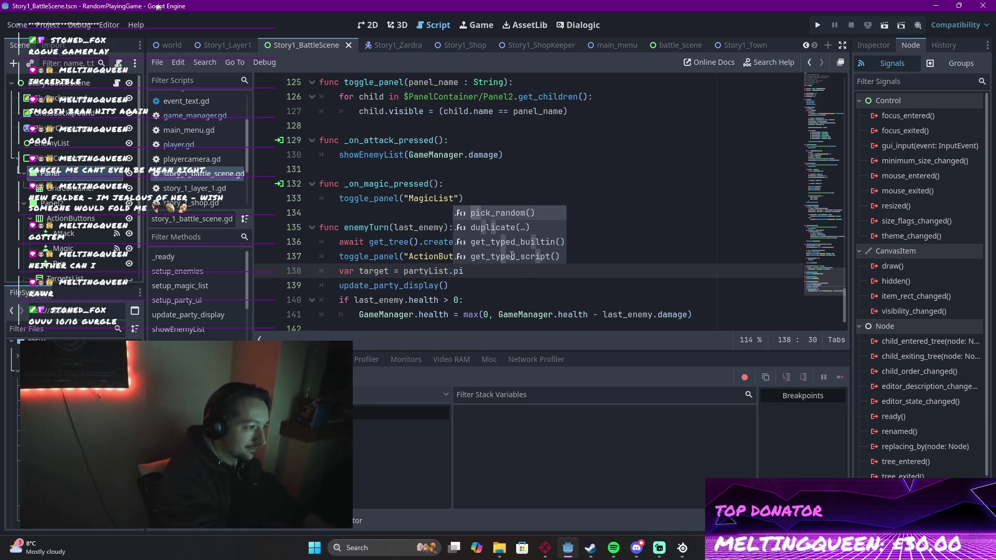
key(Return)
key(Return)
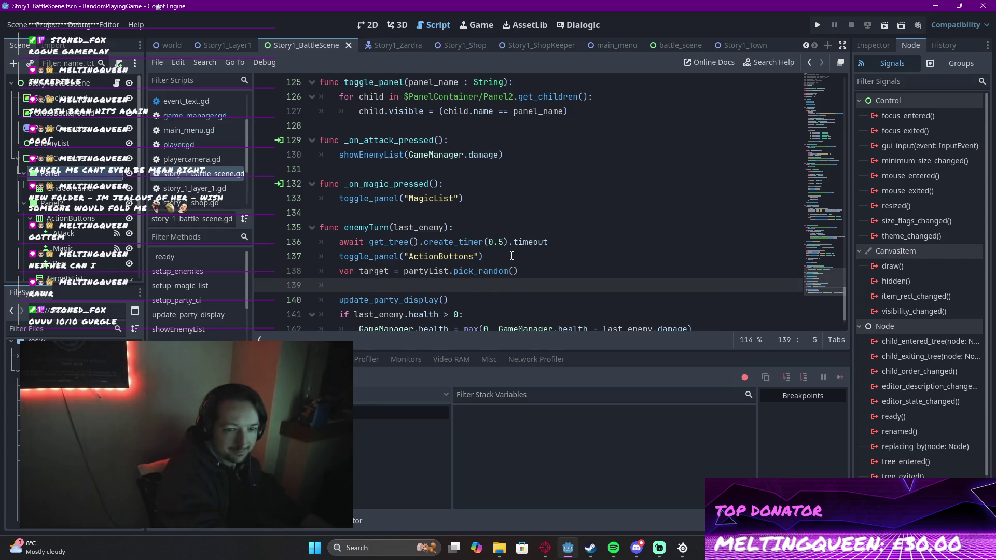
text(target.health)
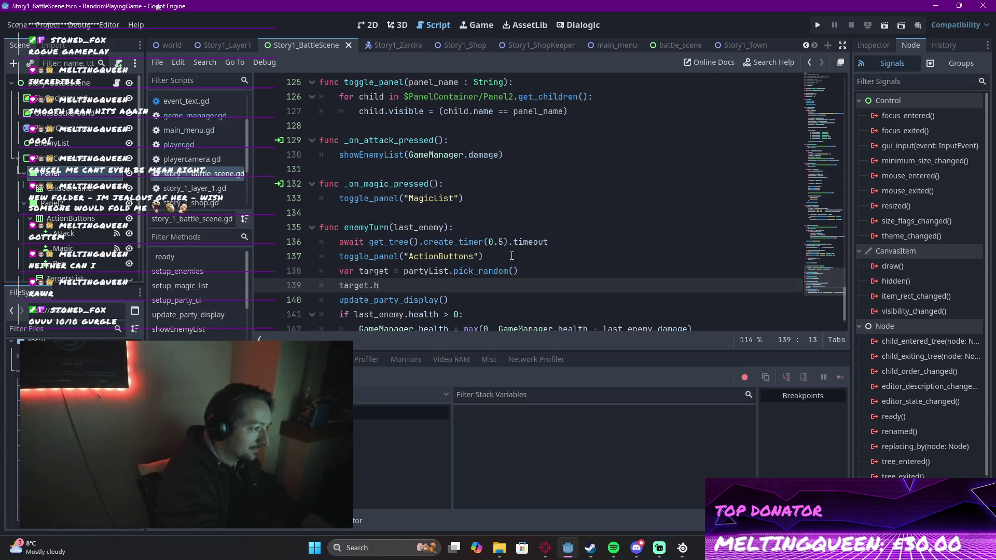
text( = max)
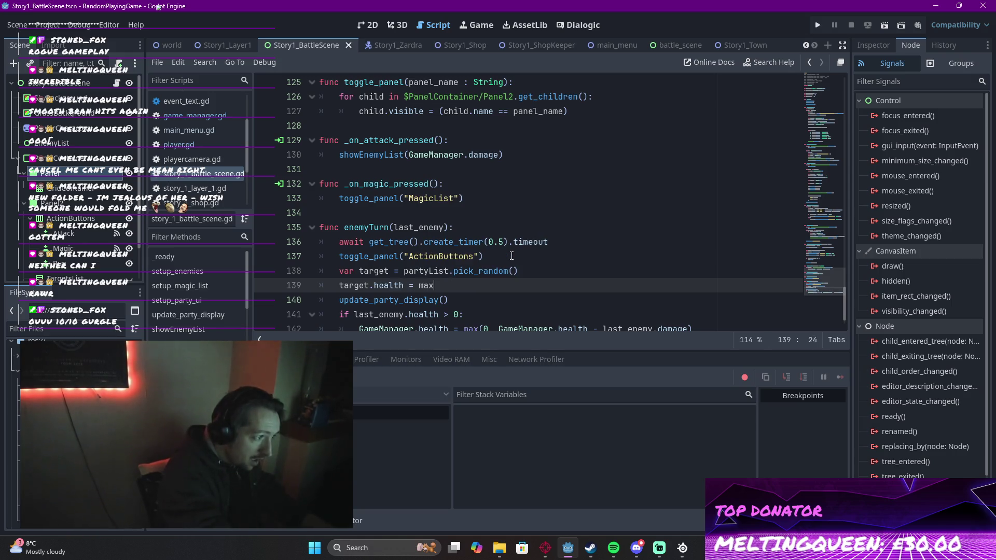
text((0, target.health - enemy.)
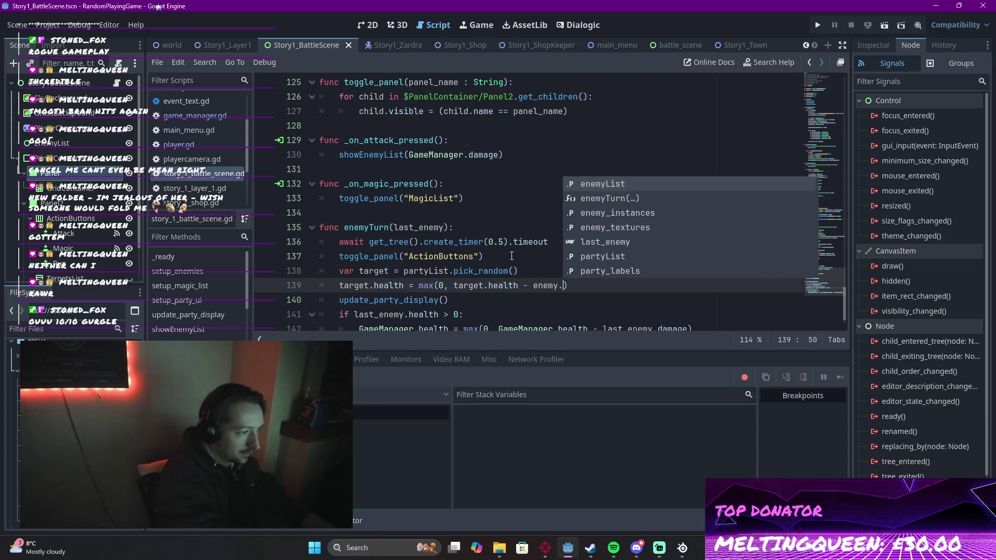
text(damage)
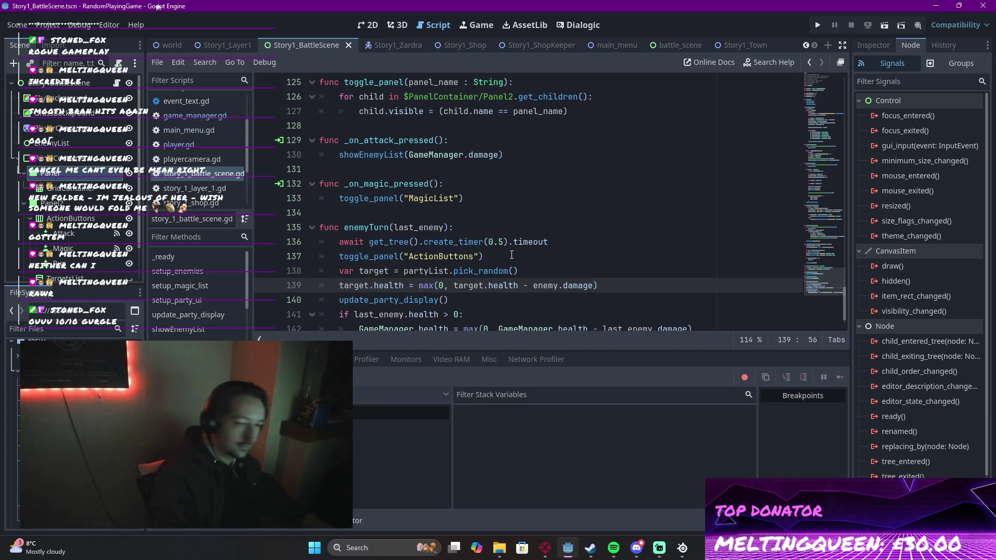
scroll(525, 227, down, 1)
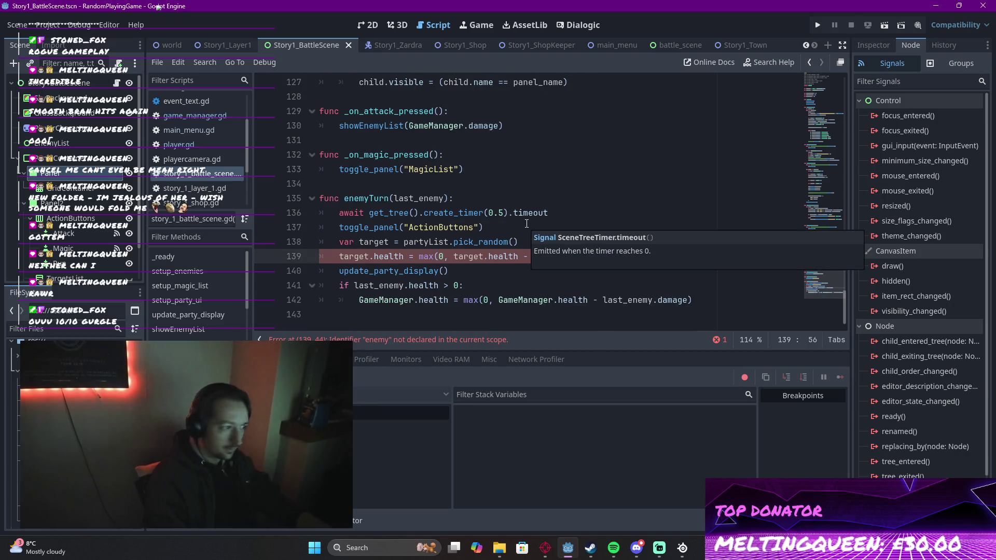
- Move the target, damage and party refresh lines directly under the await line, with blank lines around them
click(480, 275)
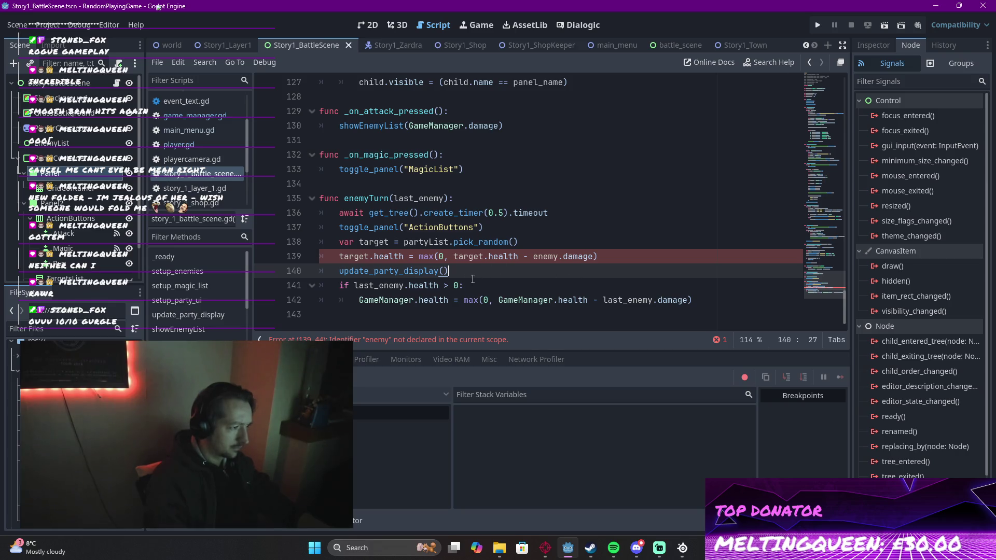
drag(473, 275, 487, 228)
key(ctrl+x)
click(556, 213)
key(ctrl+v)
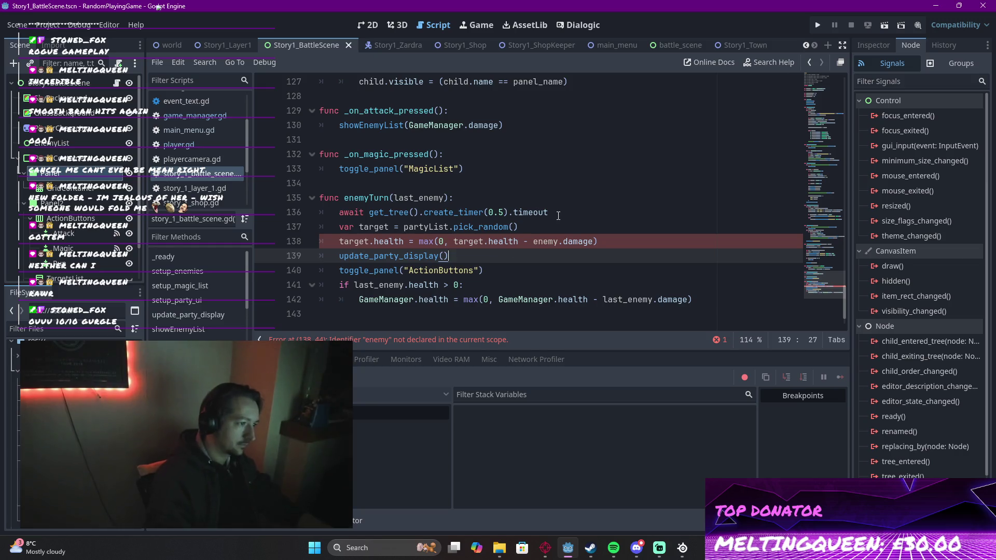
click(576, 217)
key(Return)
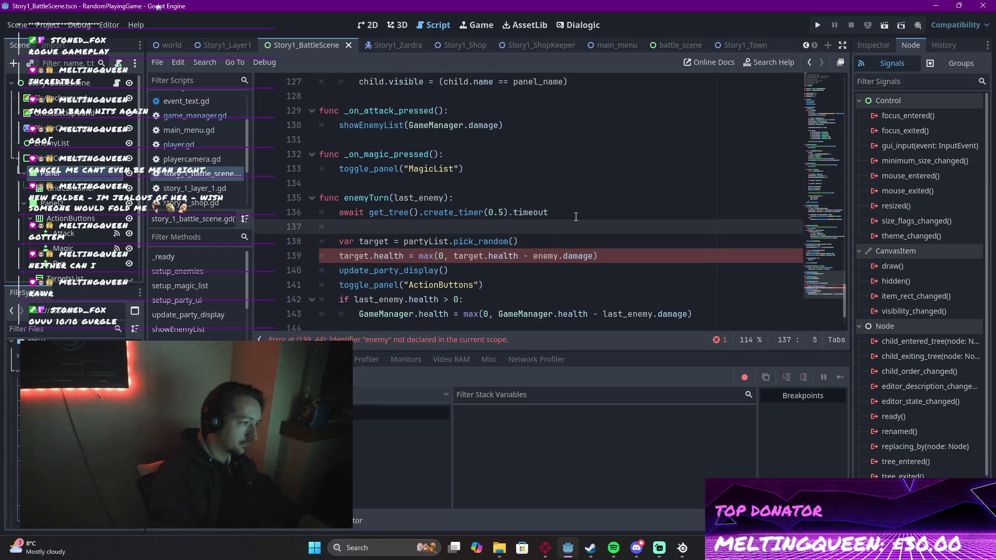
click(474, 270)
key(Return)
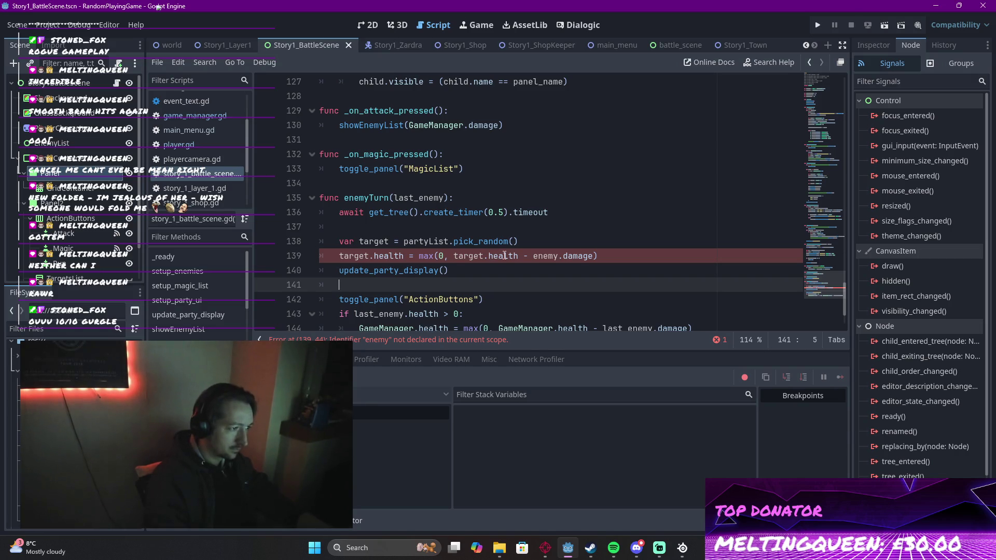
- Replace enemy.damage with last_enemy.damage and add a blank line for the fallen check
double_click(428, 201)
double_click(551, 256)
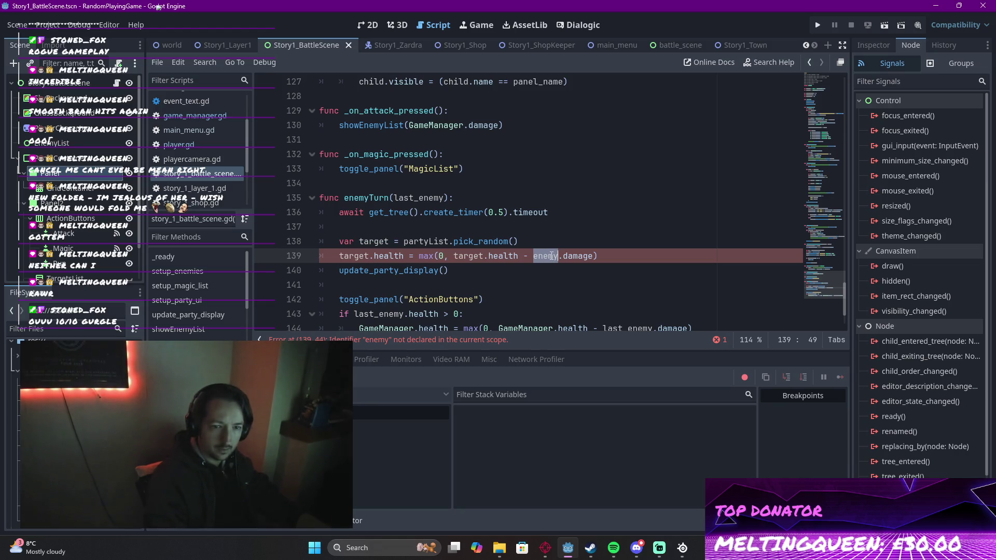
key(ctrl+v)
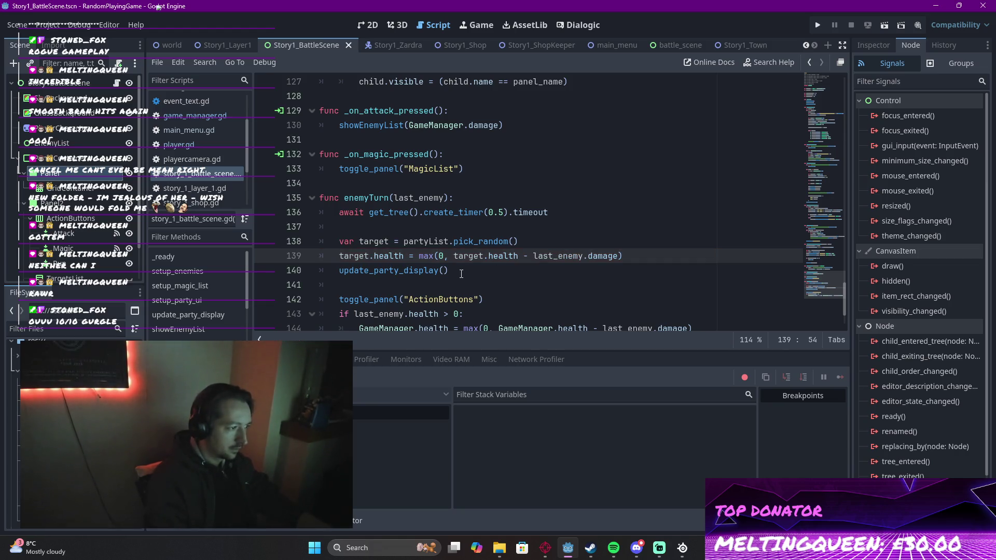
click(480, 286)
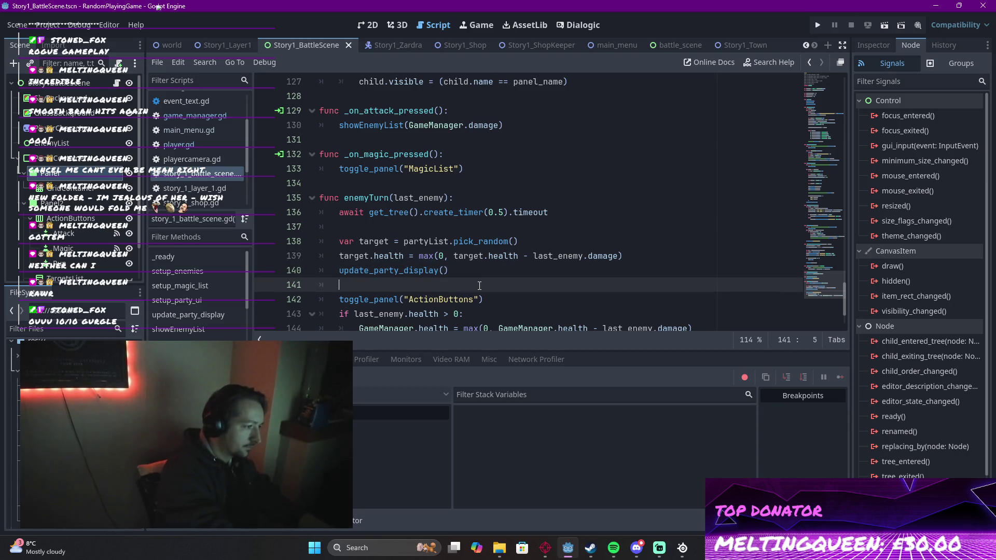
key(Return)
key(Return)
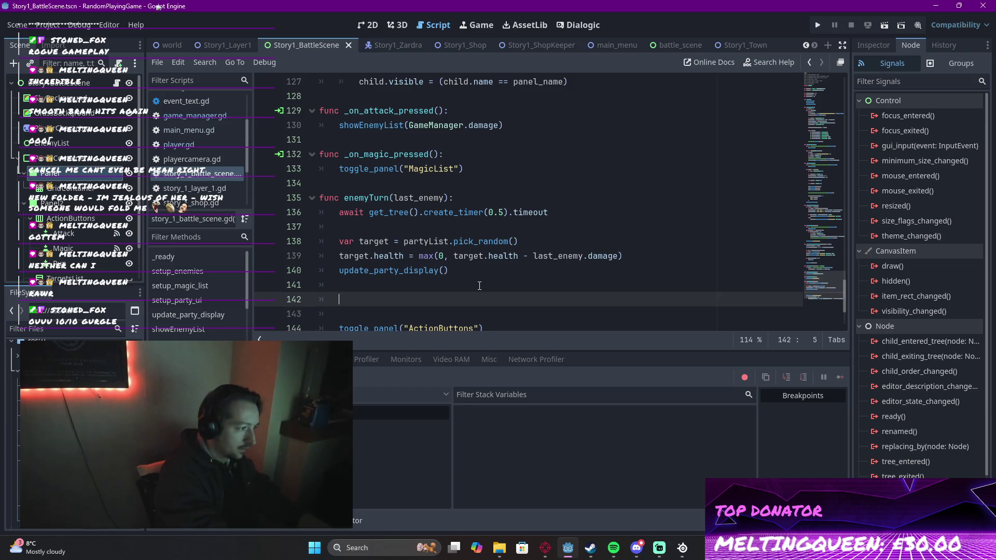
- Add if target.health == 0: printing target.name + " has fallen!" below update_party_display()
text(if()
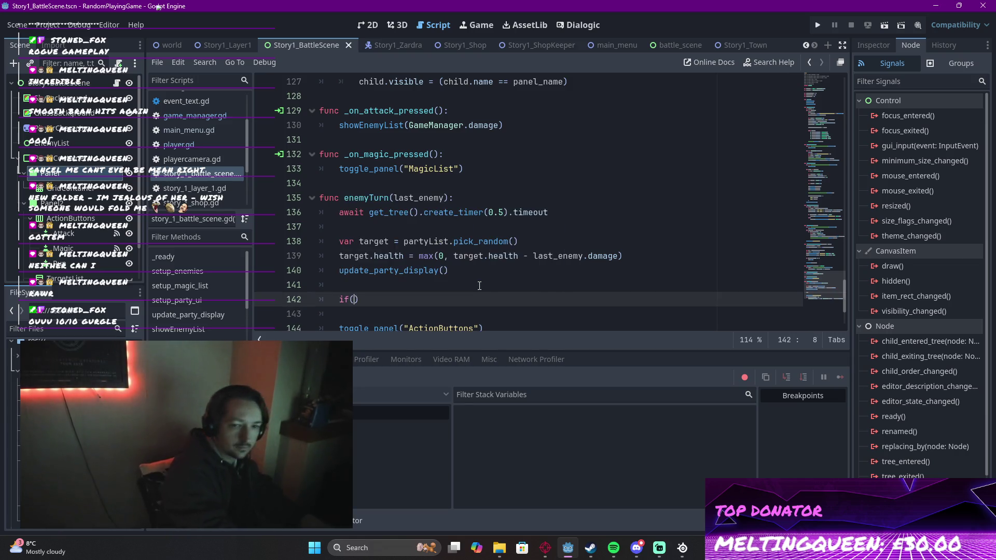
text(target)
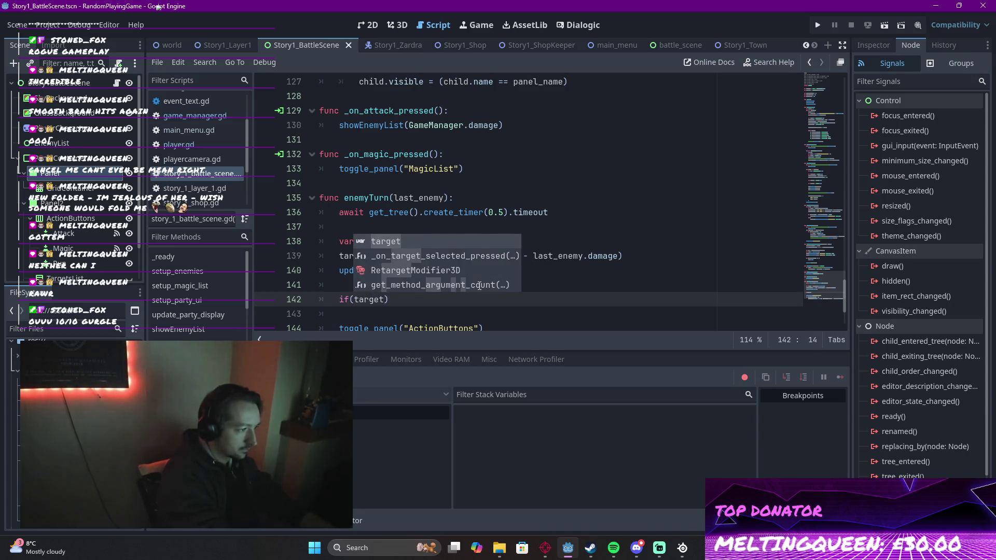
key(BackSpace)
key(BackSpace)
key(BackSpace)
text(target)
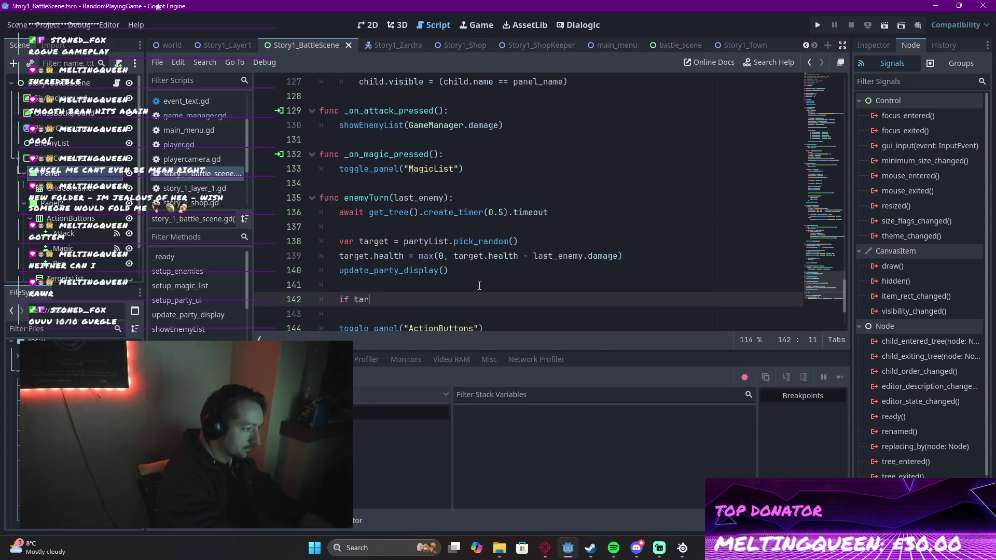
text(.health)
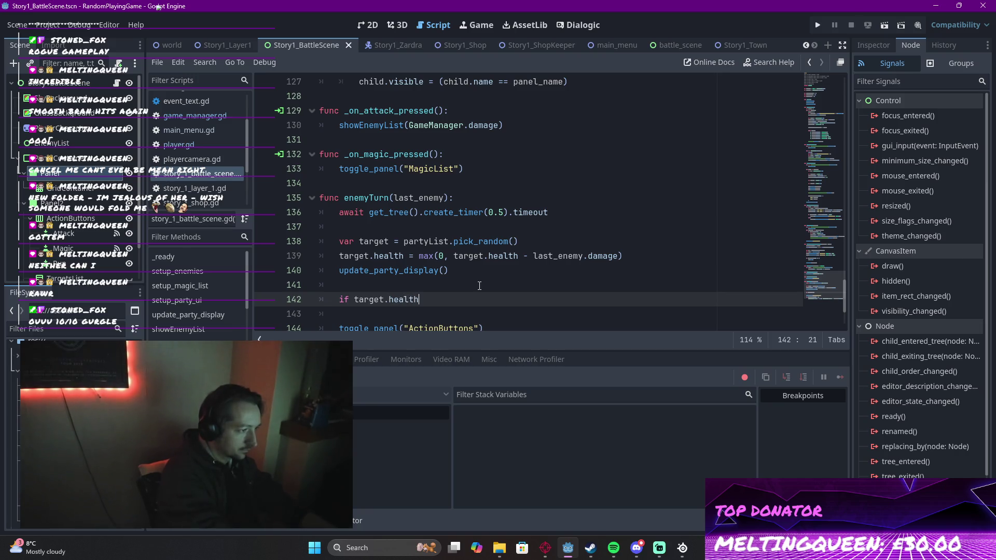
text( == 0)
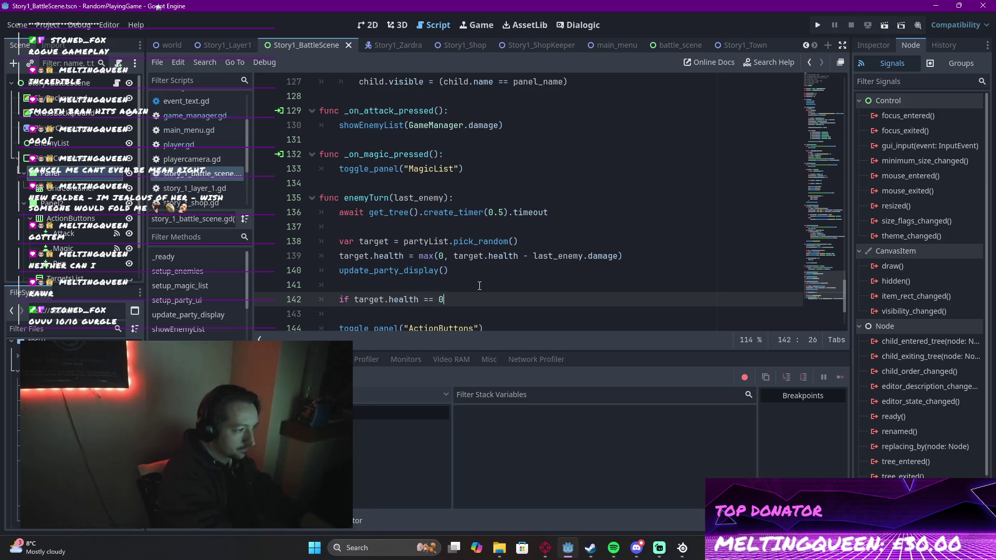
text(:)
key(Return)
text(print(ta)
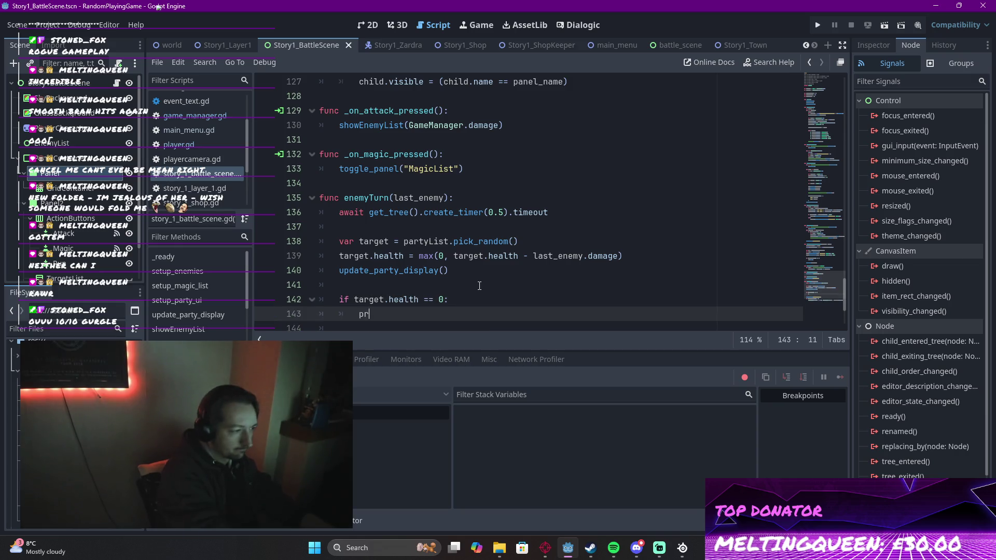
text(rget.name )
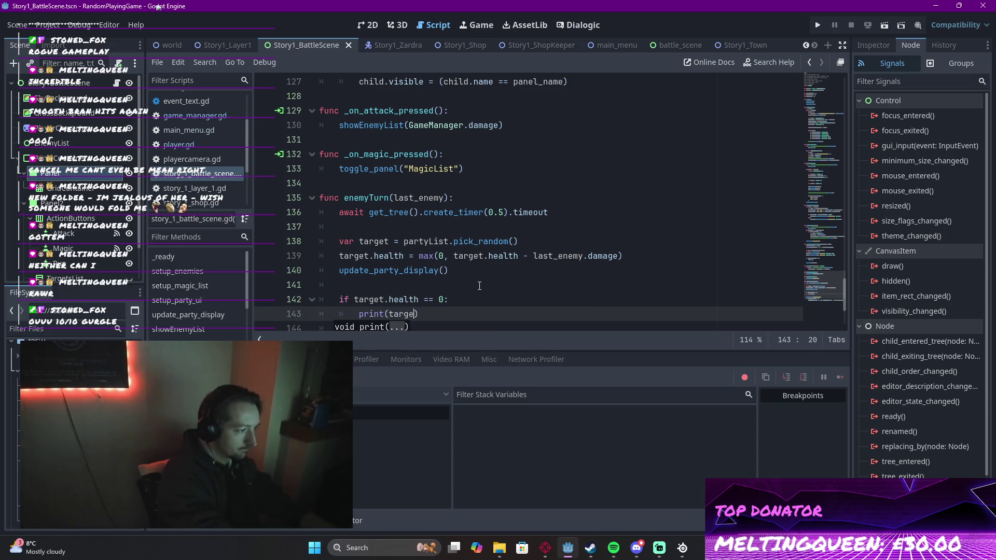
text(+ )
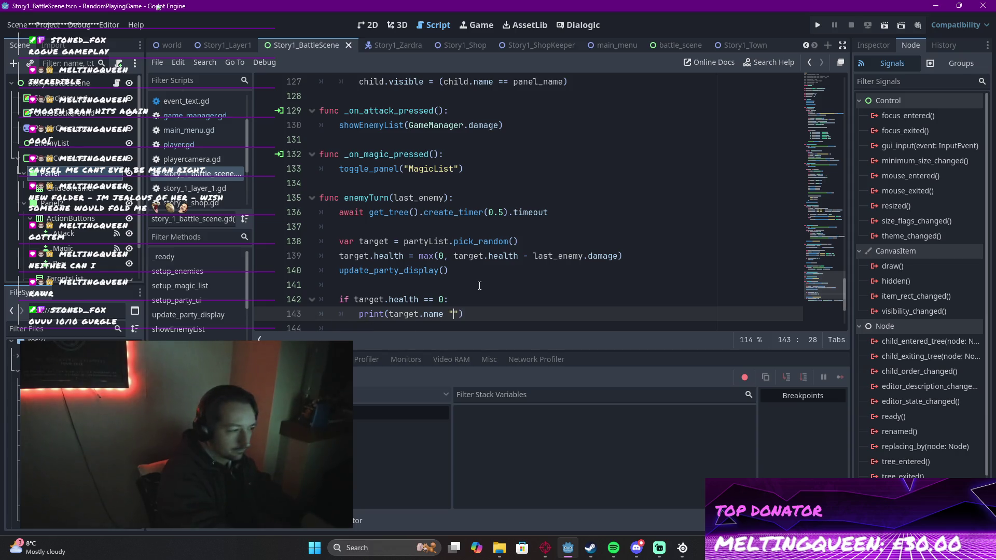
text(" has fal)
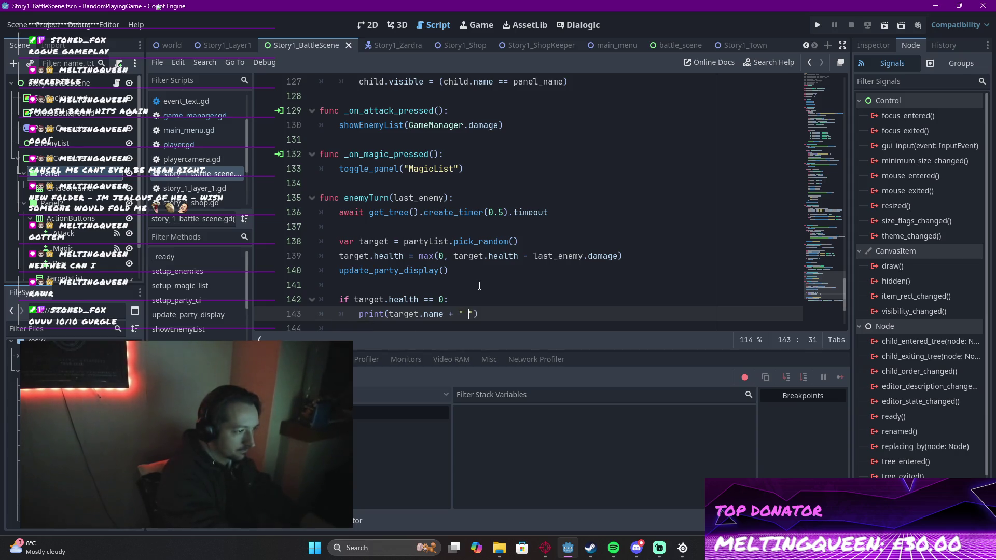
text(len)
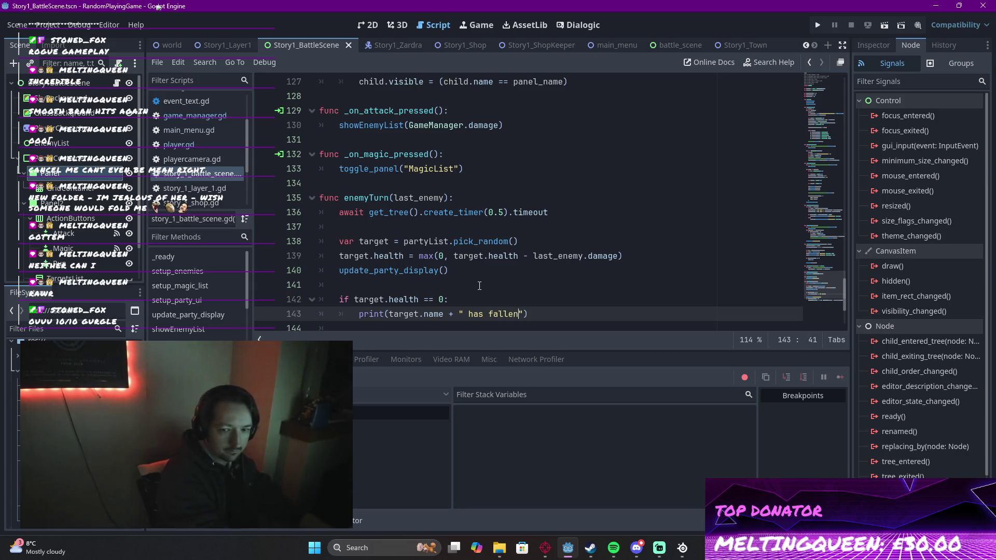
text(!)
scroll(538, 264, down, 2)
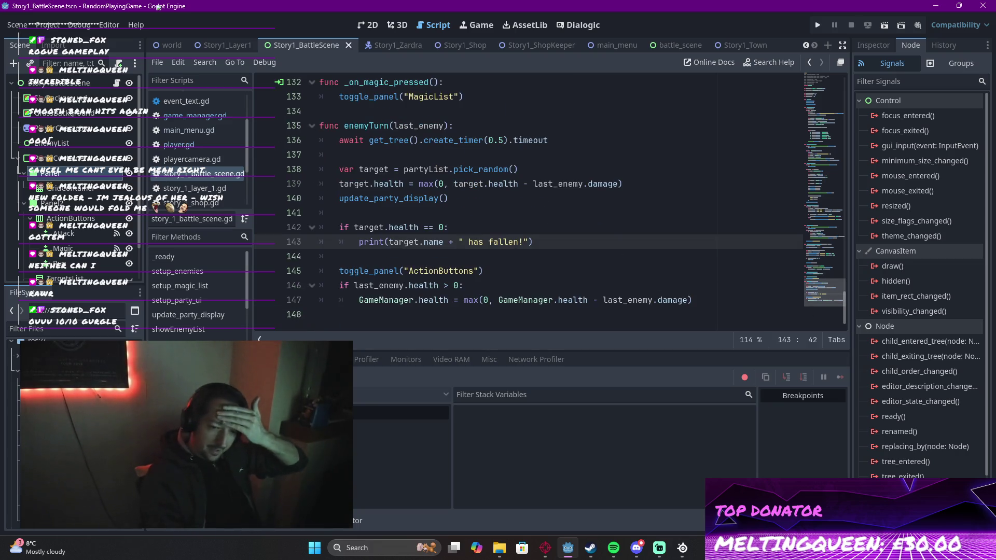
key(alt+Tab)
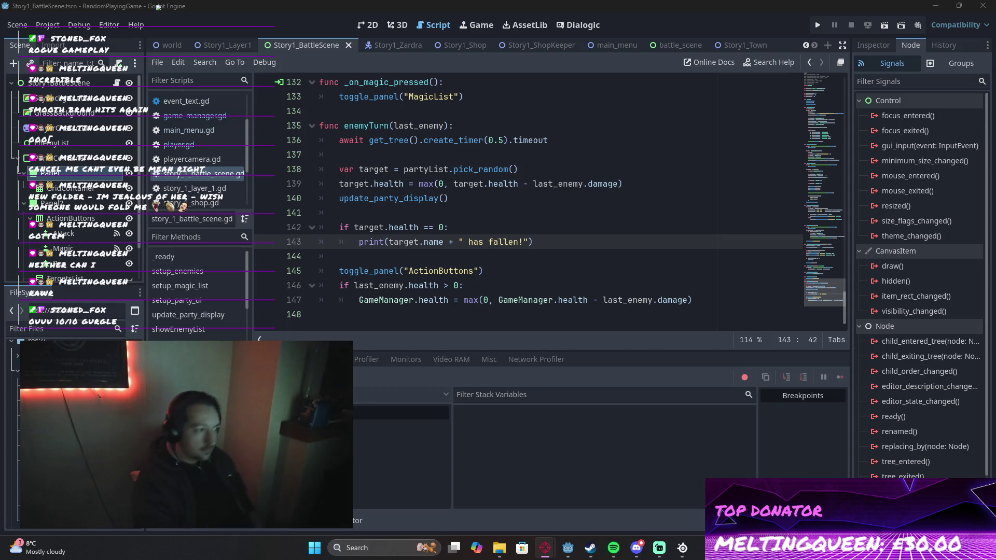
- Open game_manager.gd and select the whole upgradeStats function
click(194, 115)
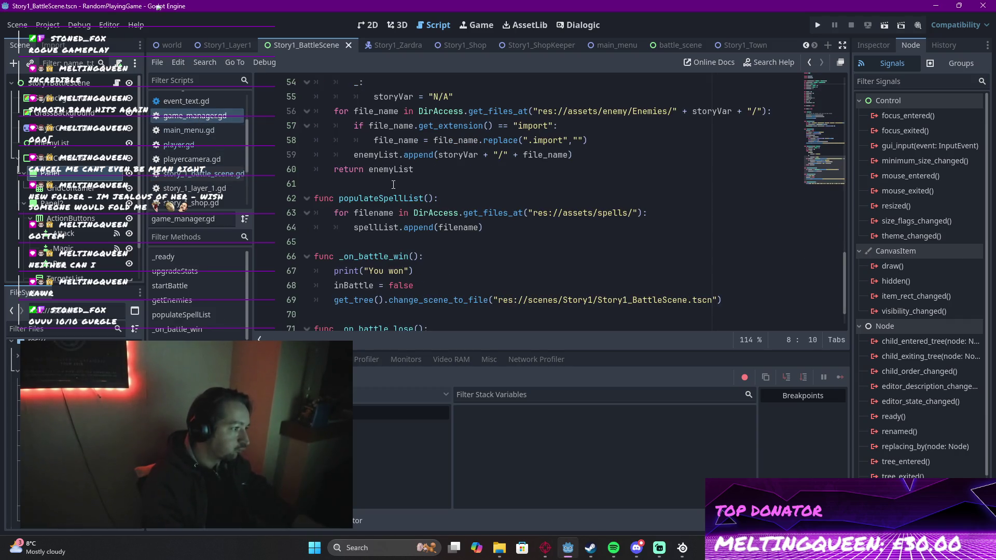
scroll(393, 184, down, 1)
scroll(393, 185, up, 6)
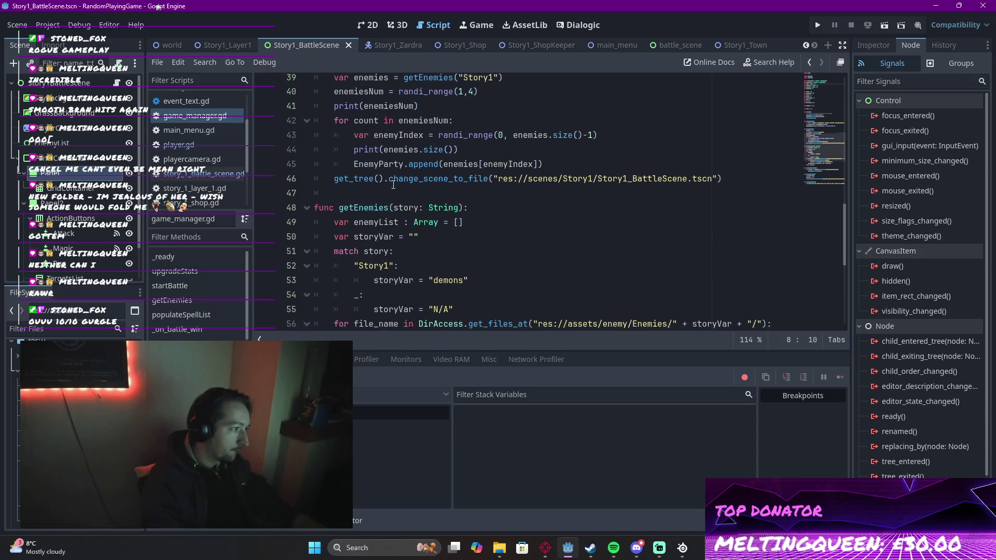
scroll(393, 184, up, 1)
scroll(393, 185, up, 3)
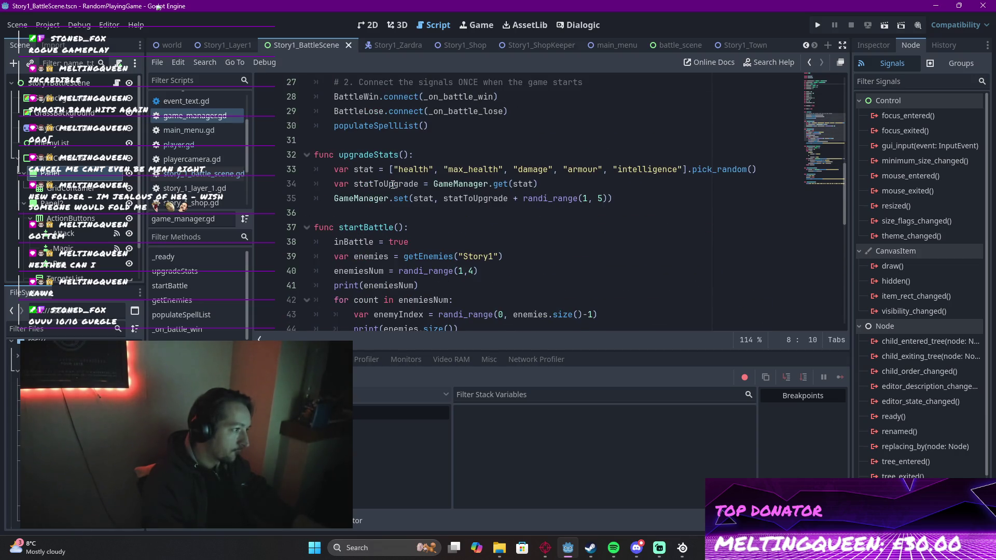
mouse_move(315, 155)
mouse_down()
mouse_move(519, 184)
mouse_move(315, 213)
mouse_up()
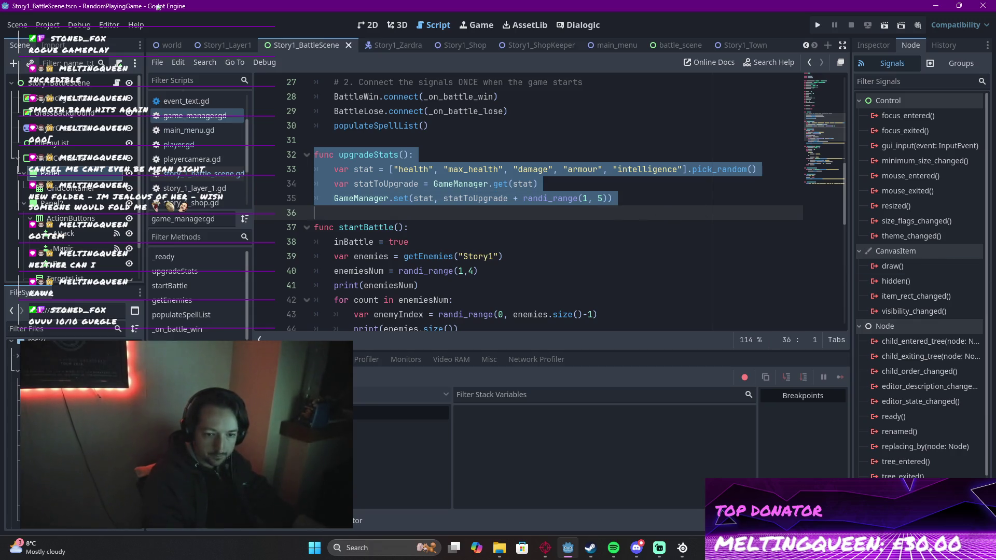
key(alt+Tab)
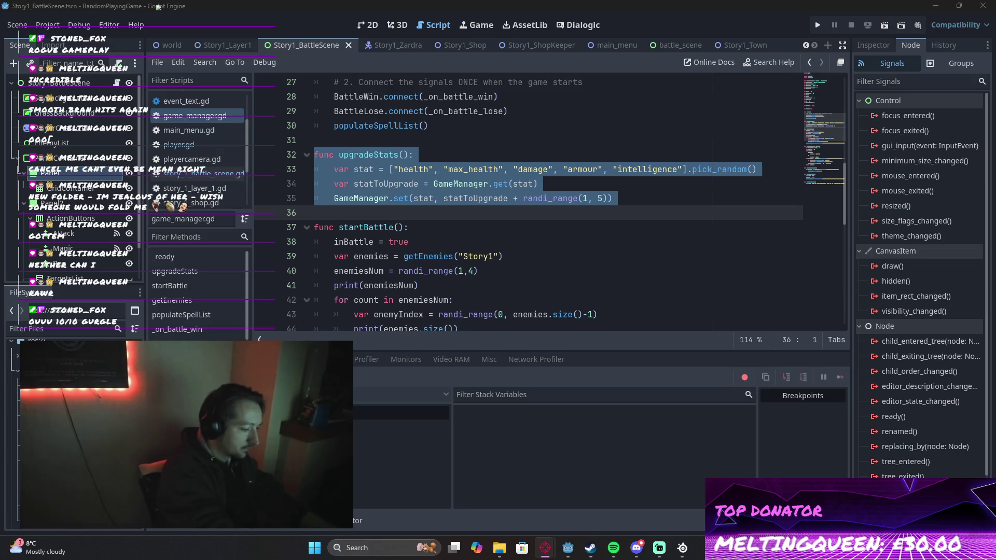
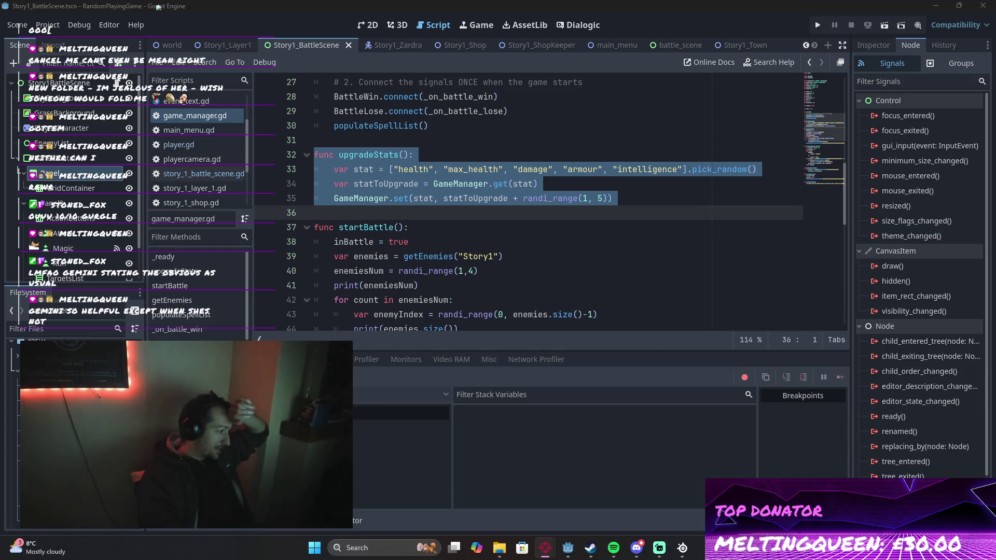
- Focus Godot and start a new script from the FileSystem dock's Create New options
click(158, 7)
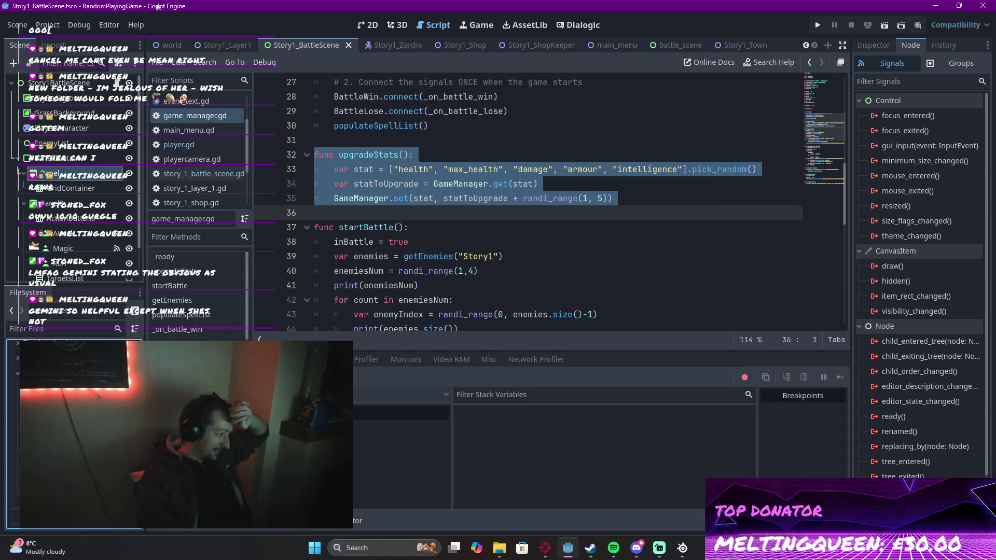
key(Menu)
mouse_move(136, 316)
key(Return)
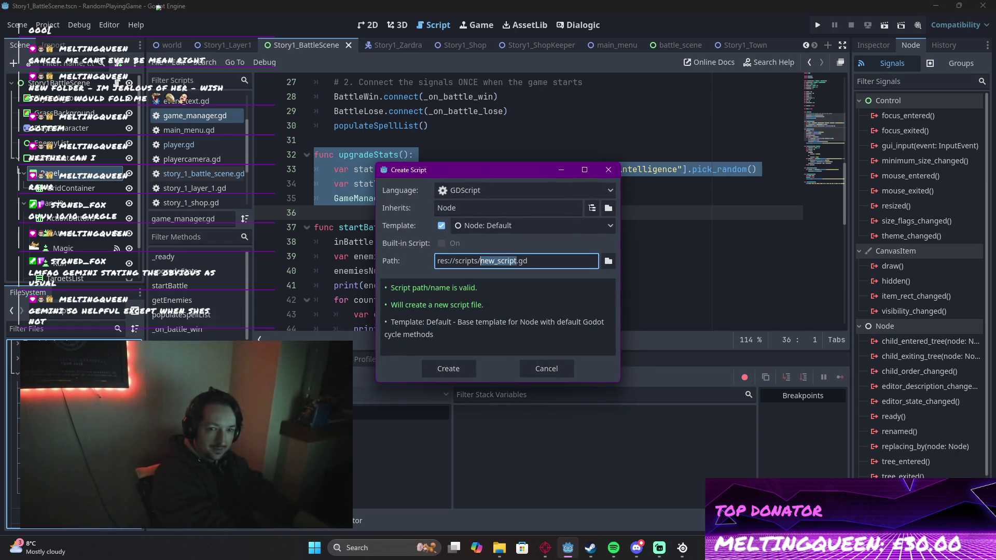
- Name the new script file and create it, opening CharacterData.gd with the default Node template
text(Chara)
text(cterStats)
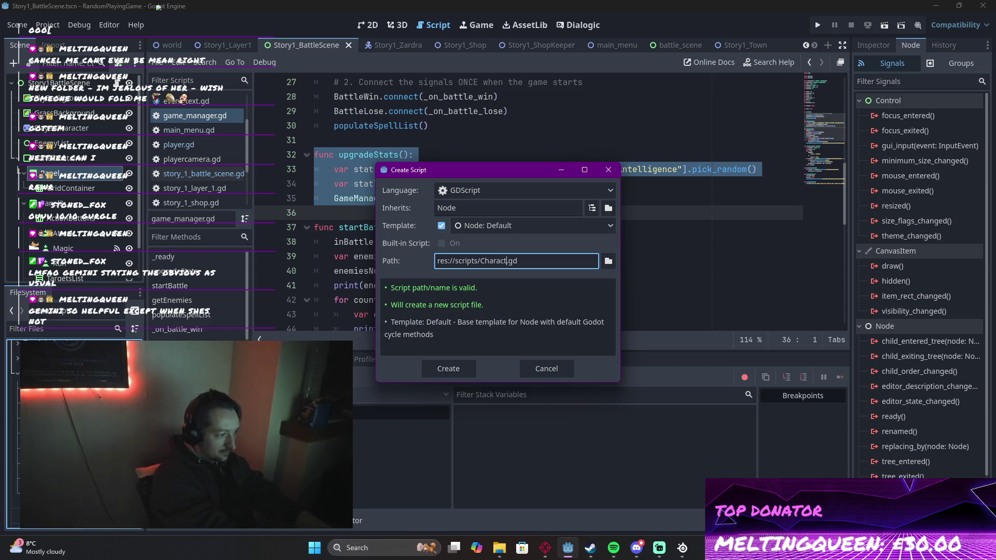
key(Return)
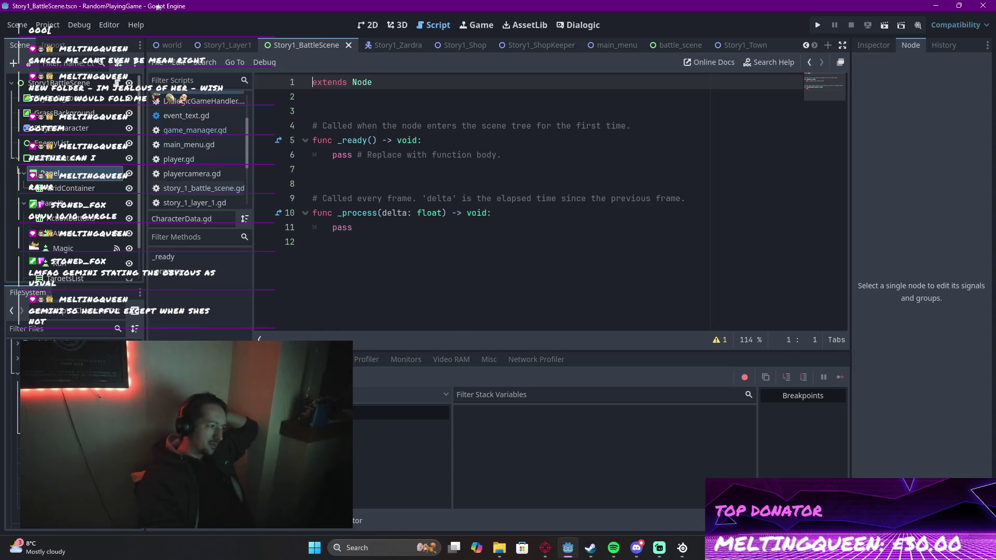
- Change the script's base class on line 1 from Node to Resource
click(369, 83)
double_click(369, 83)
text(Resourc)
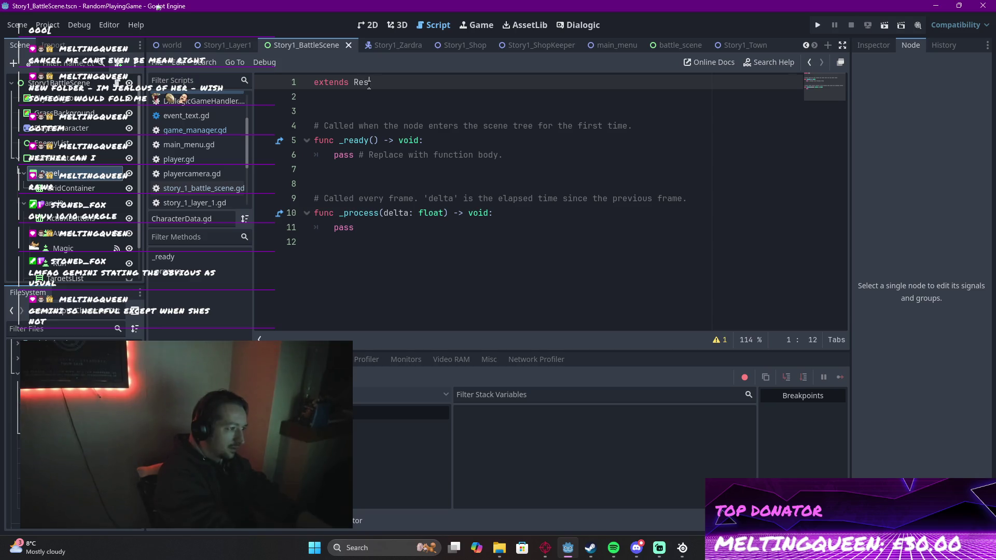
text(eclass)
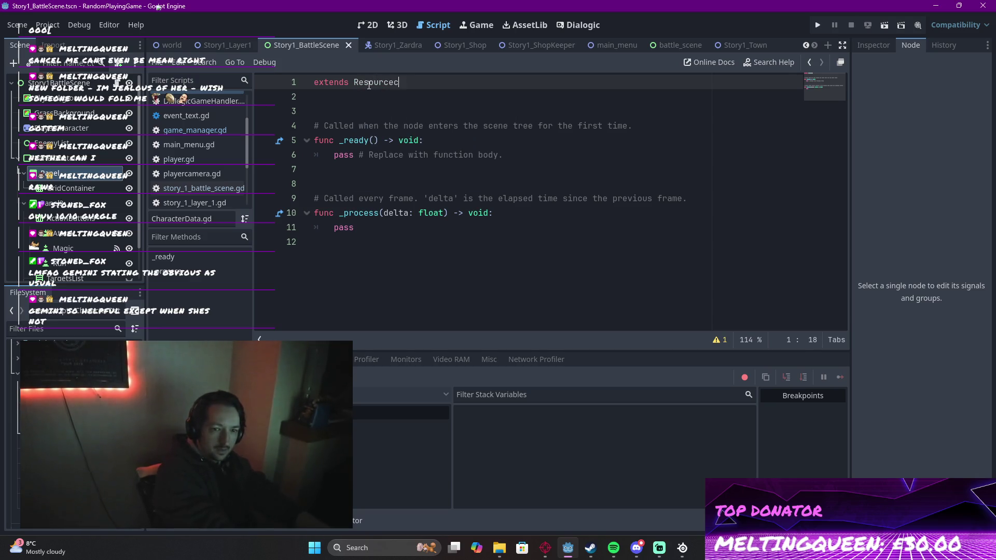
key(BackSpace)
key(BackSpace)
key(BackSpace)
key(Return)
text(class_name C)
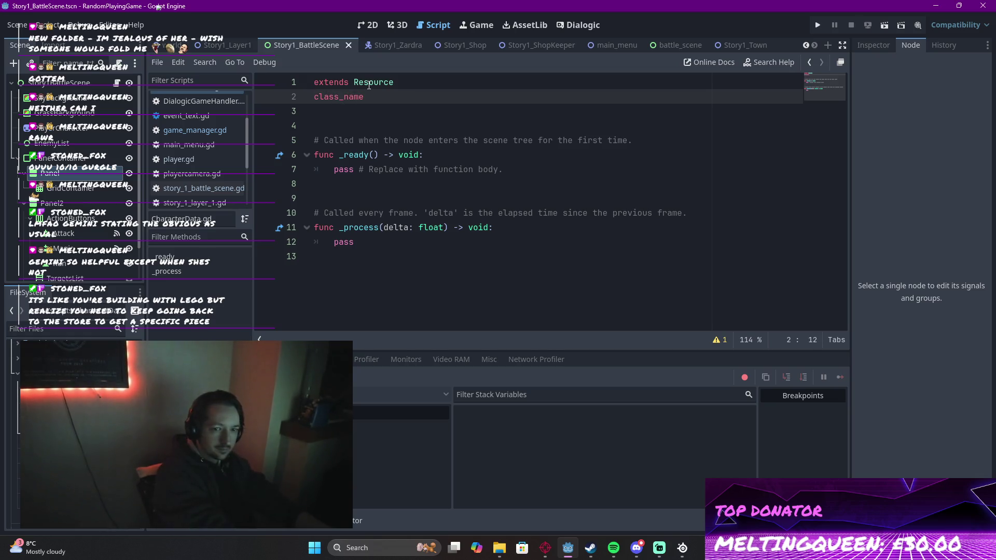
text(harac)
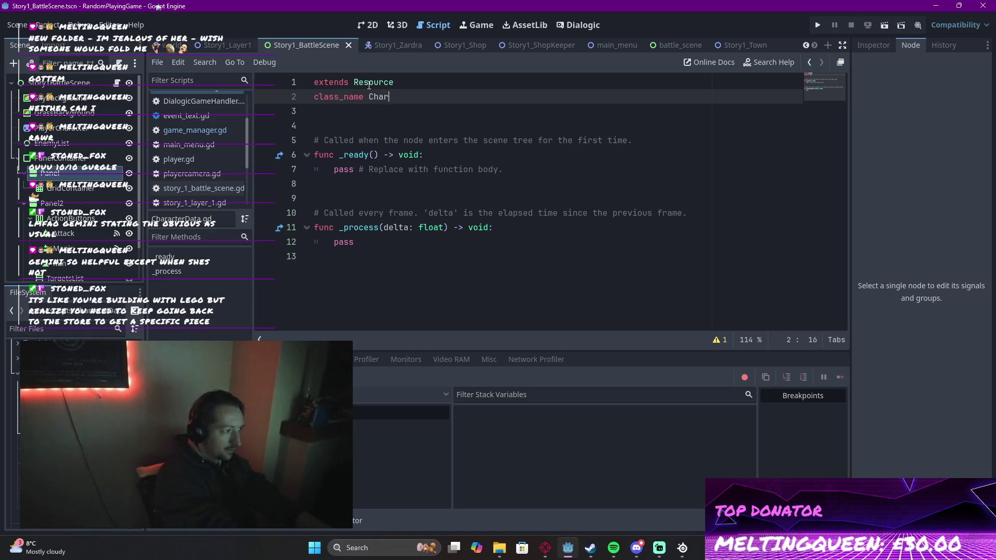
text(terData)
key(Return)
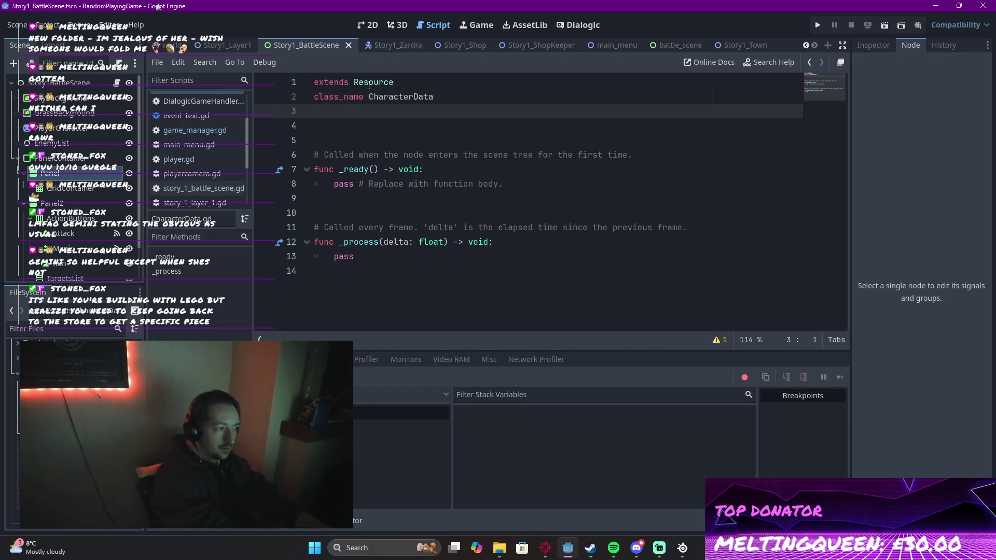
key(Return)
text(@export var )
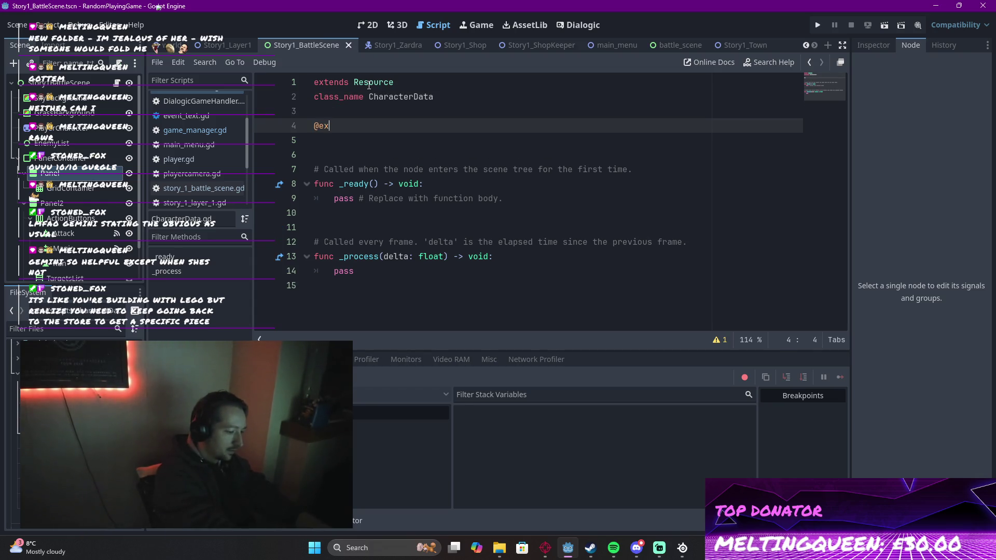
text(name: )
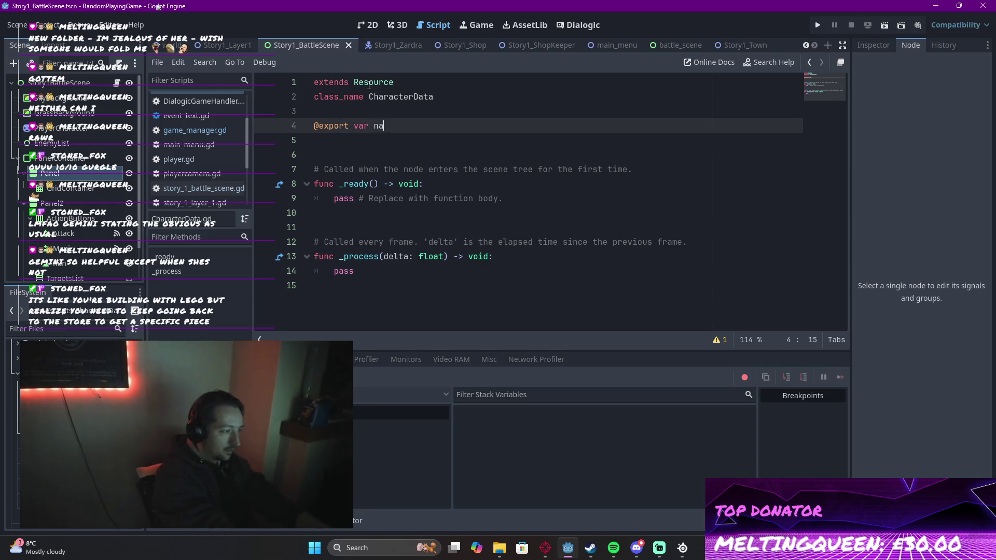
text(String)
- Add exported int properties level = 1, xp = 0, requiredXP = 50 and max_health = 20
key(Return)
text(@export var)
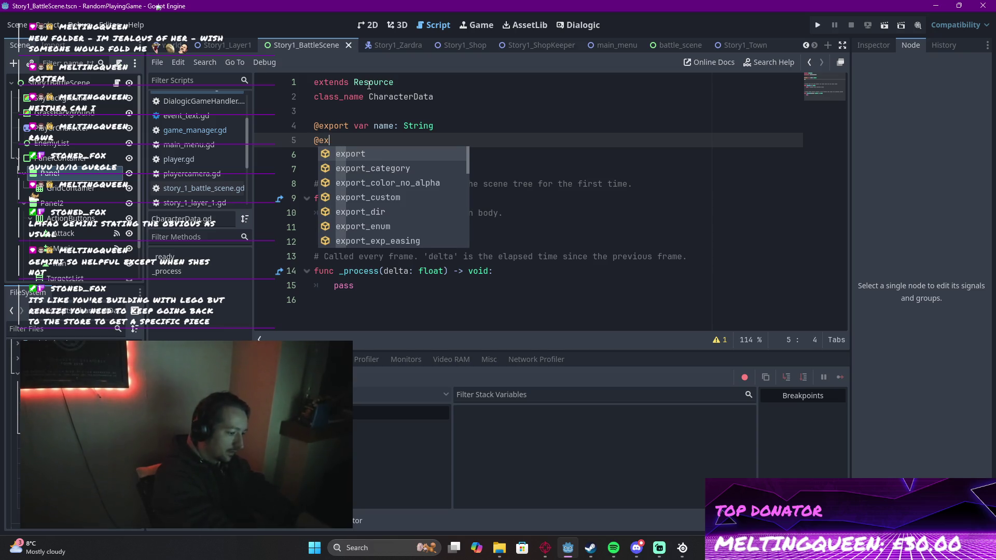
text( level)
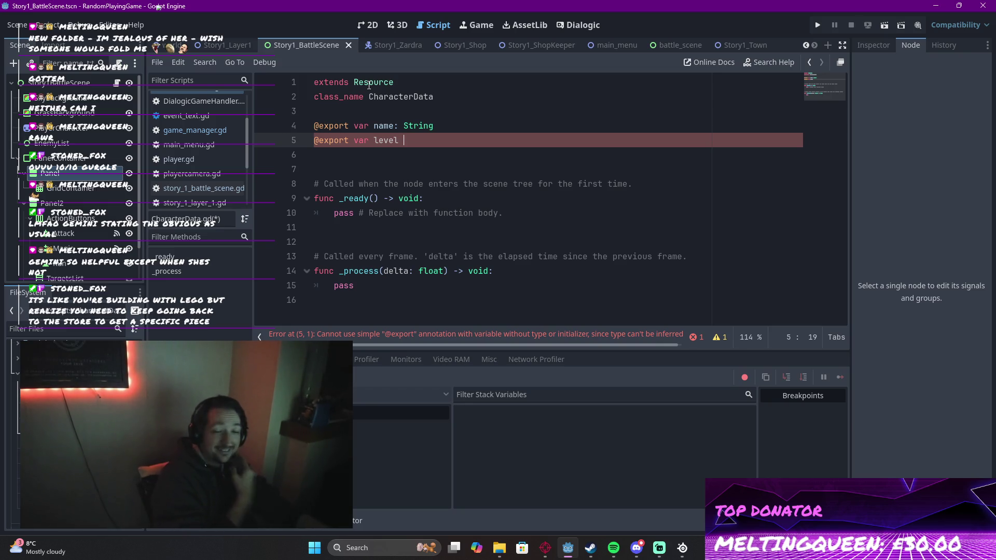
text(: int = 1)
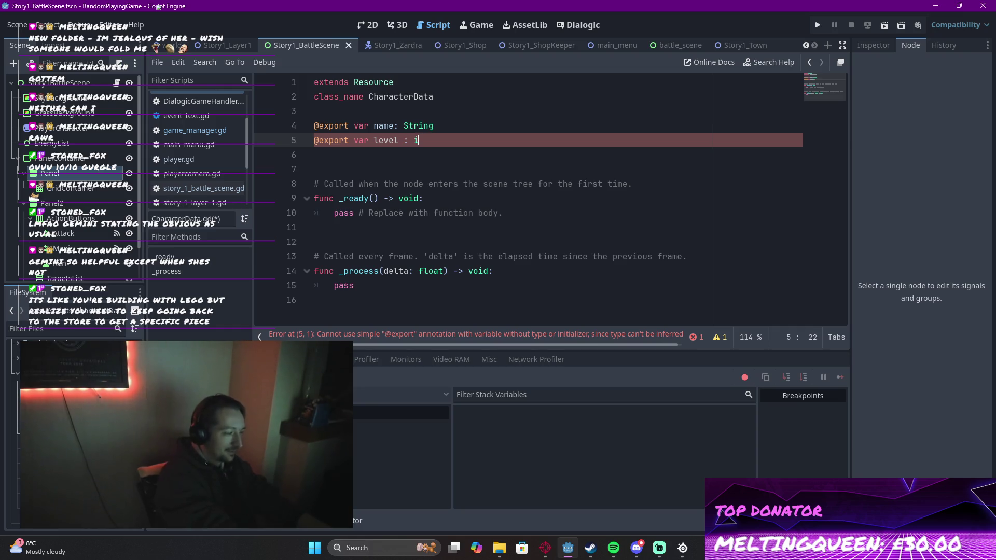
key(Return)
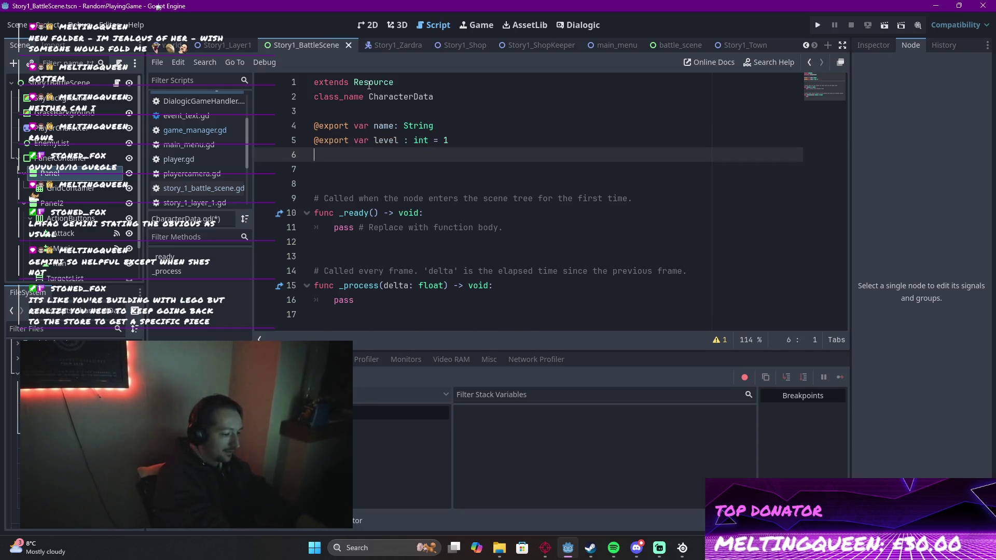
text(@export var xp :)
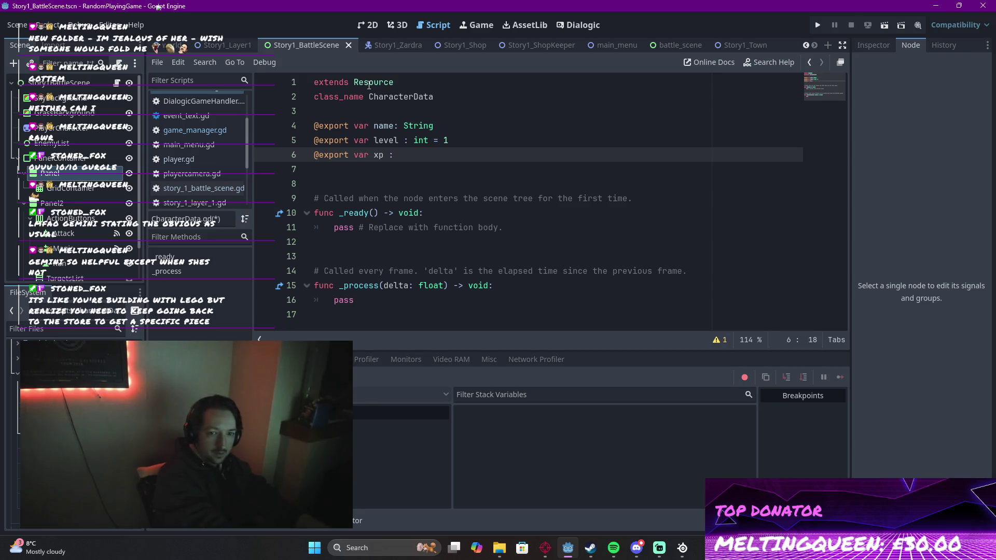
text(int)
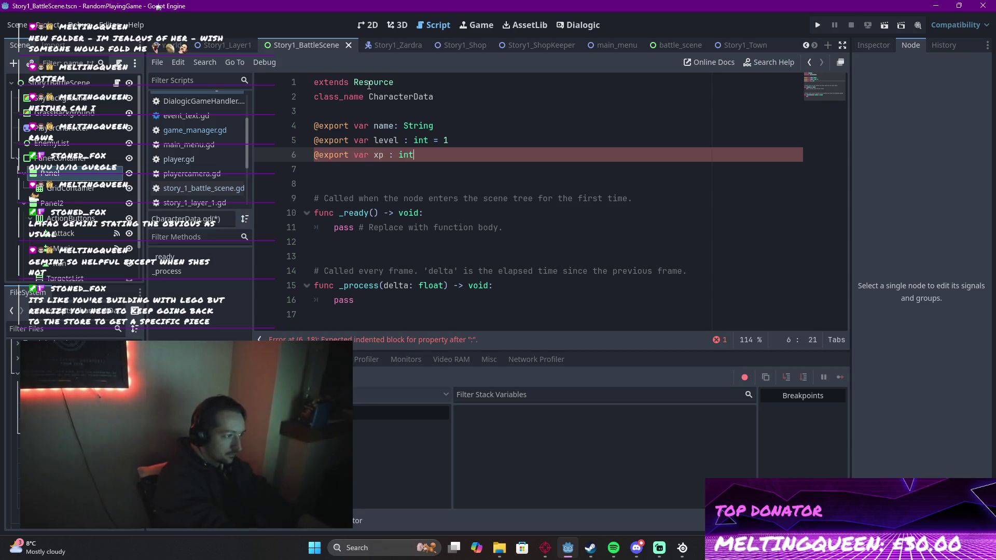
text( = 0)
key(Return)
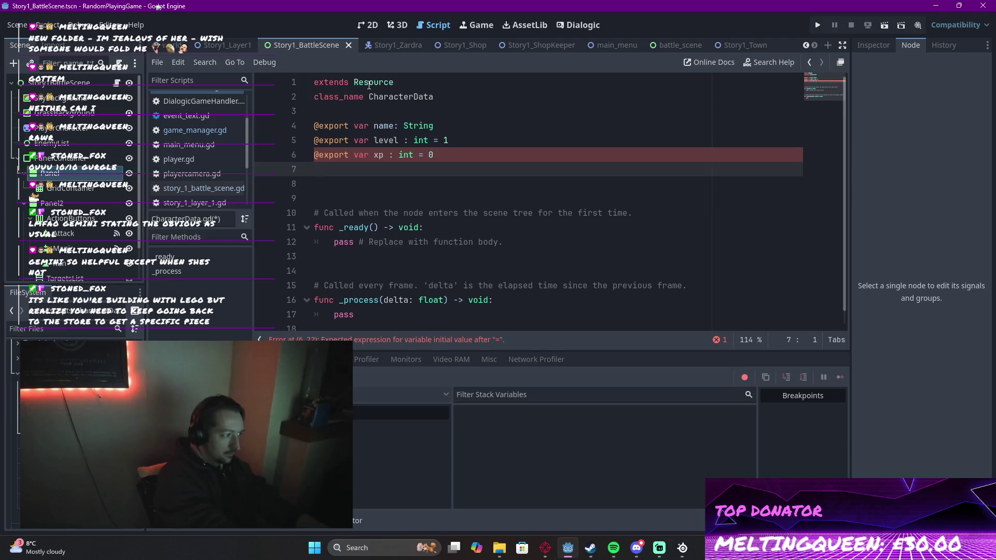
text(@export var)
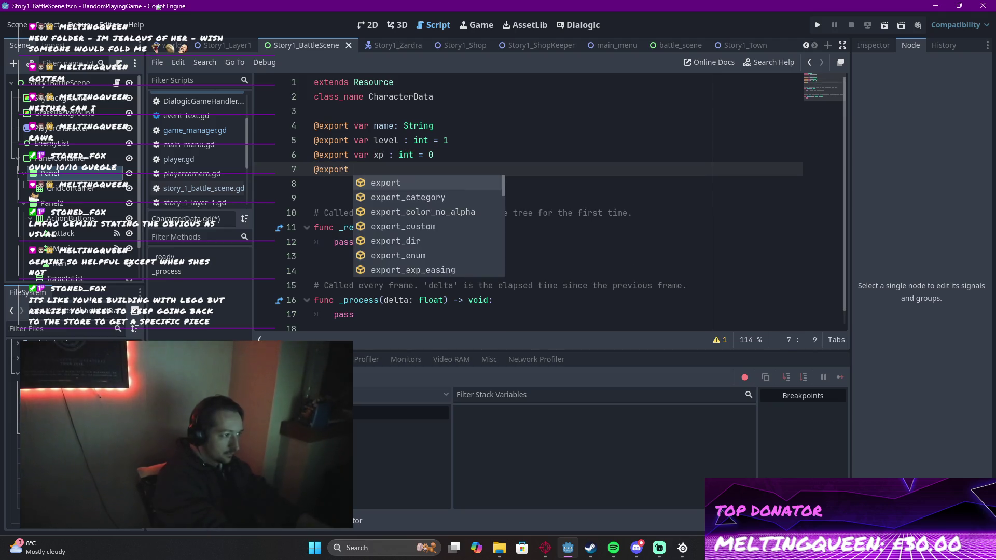
text( requiredXP )
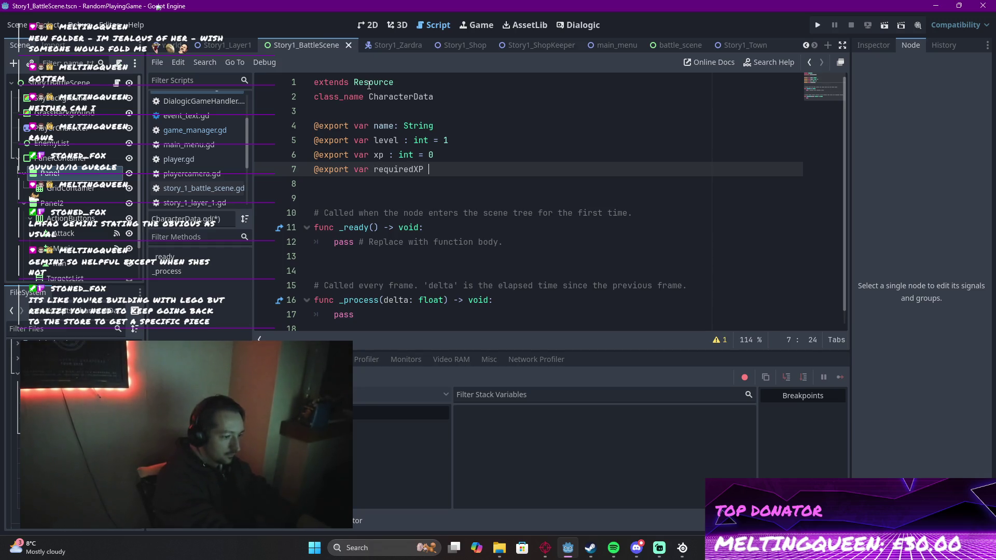
text(: int = 50)
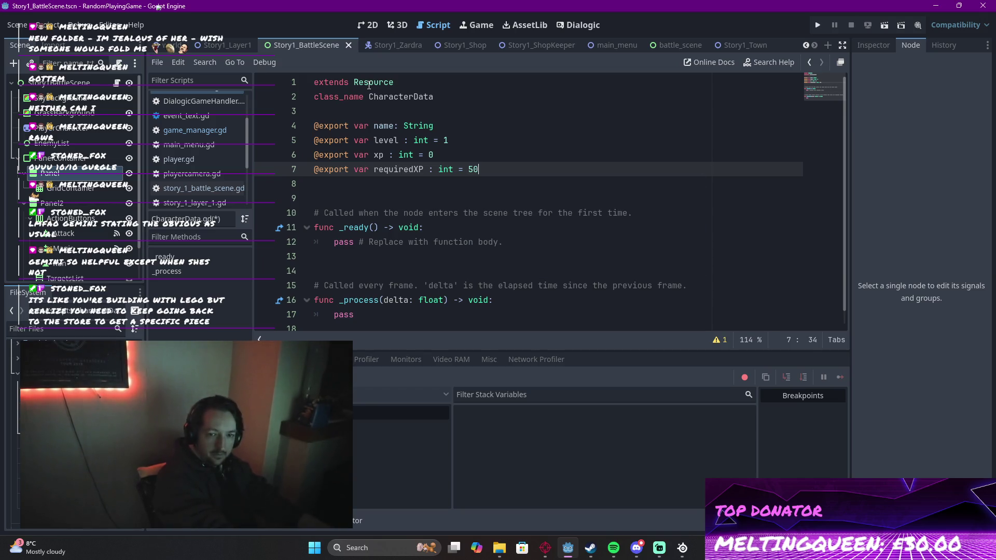
key(Return)
key(Return)
text(@export v)
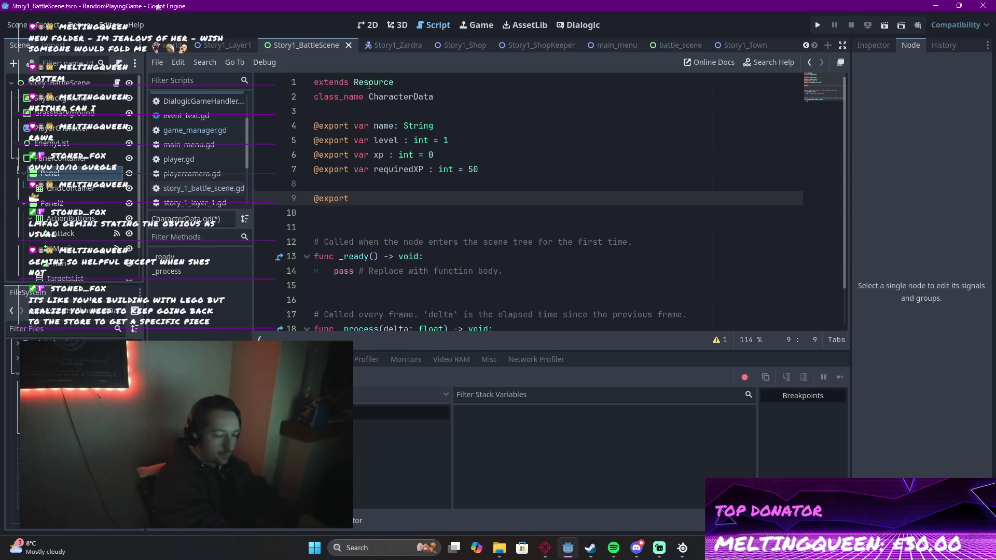
text(ar )
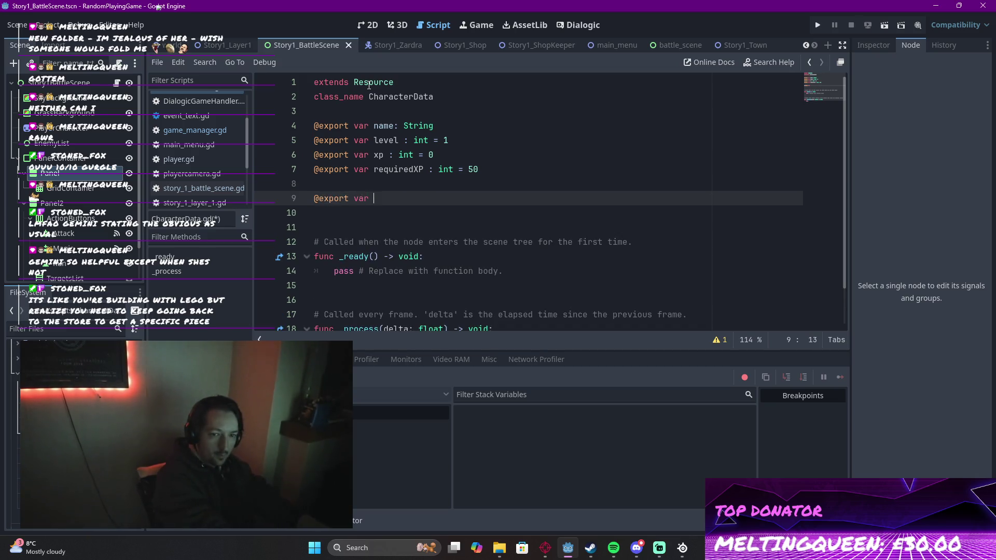
text(max_health : )
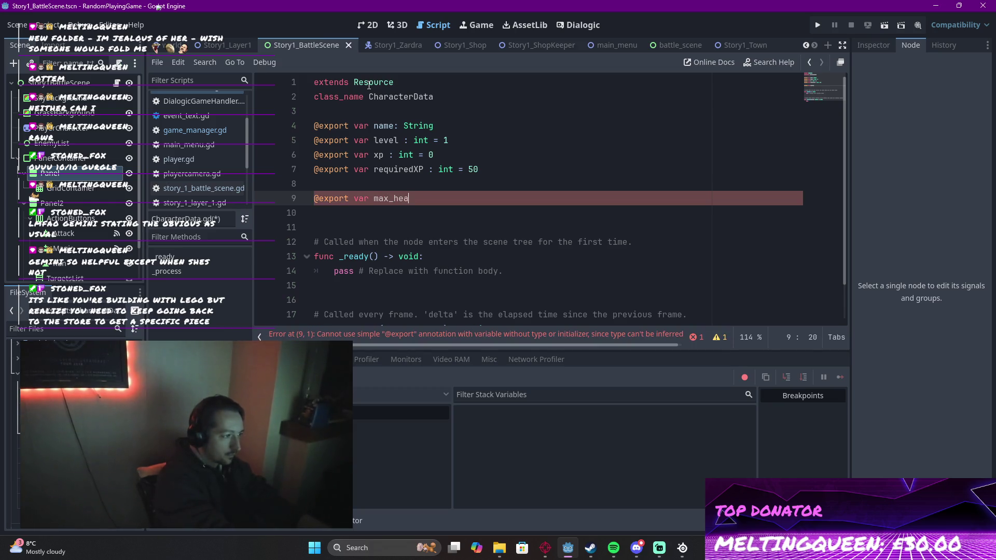
text(int = )
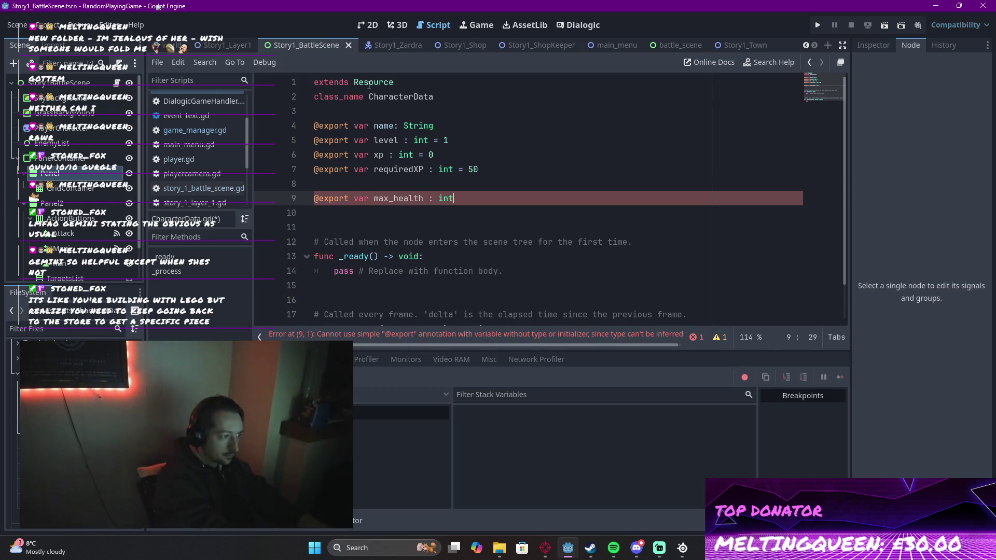
text(20)
key(Return)
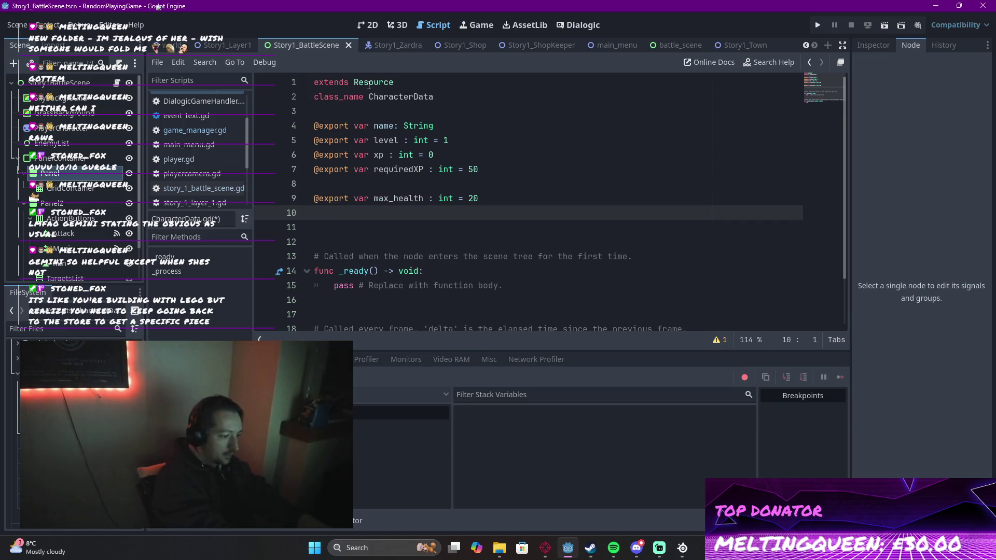
- Add exported int stats health = 20, damage = 5, armor = 0 and intelligence = 5
text(@export var )
text(health : i)
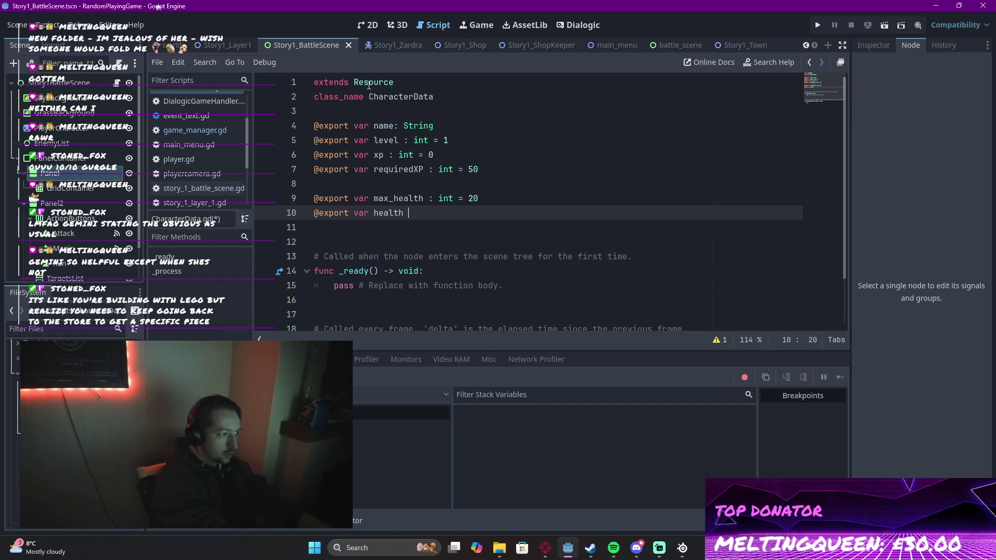
text(nt = )
text(20)
key(Return)
text(@export var damage :)
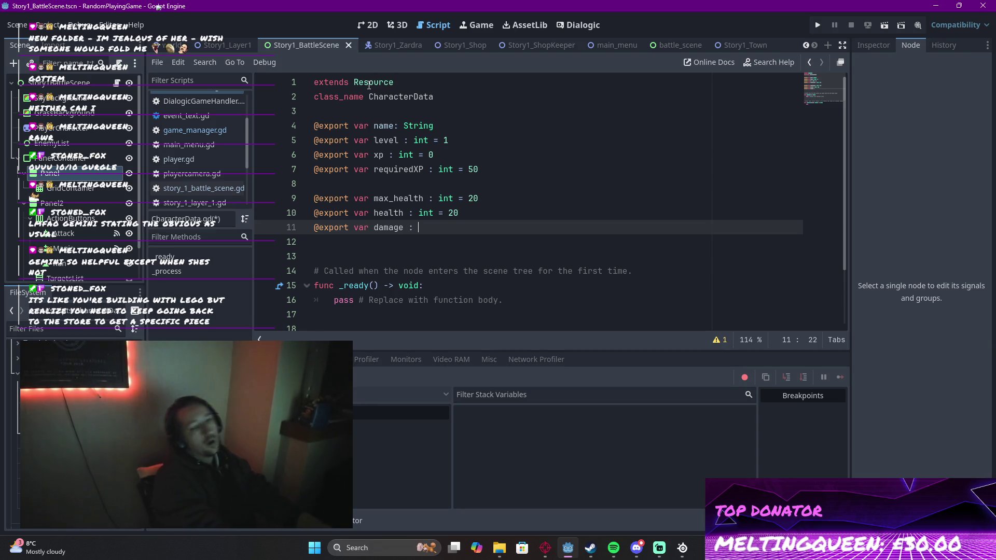
mouse_move(370, 85)
text(int = )
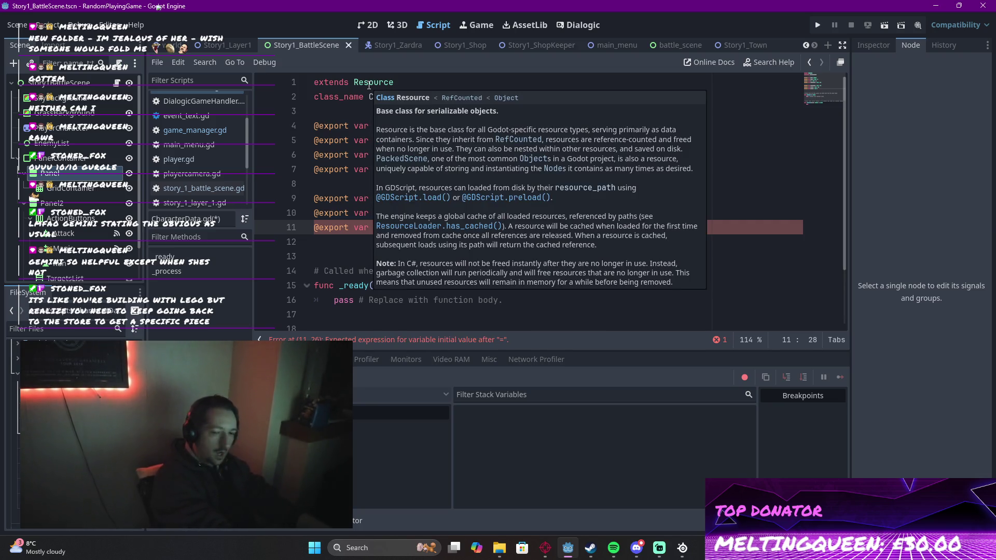
text(5)
key(Return)
text(@export var arm)
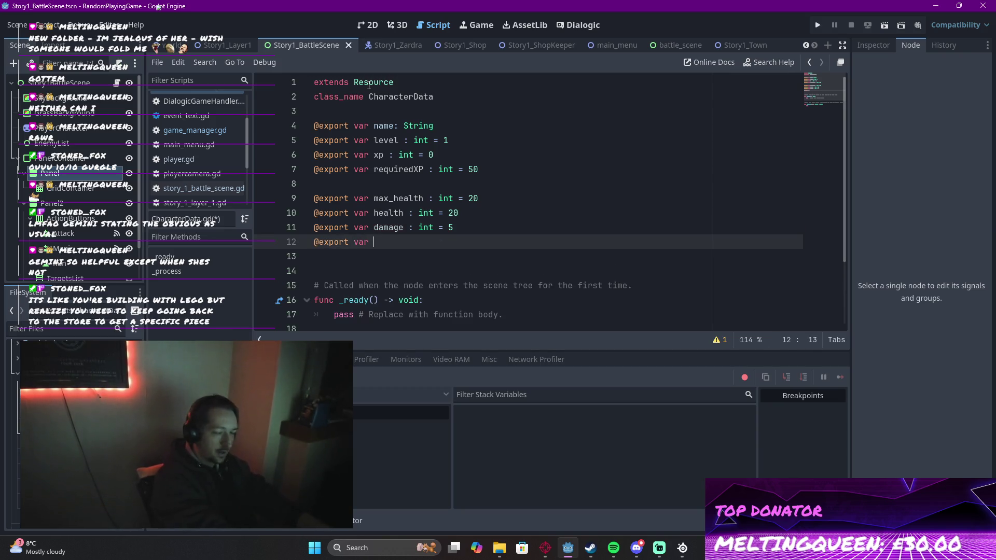
text(or : i)
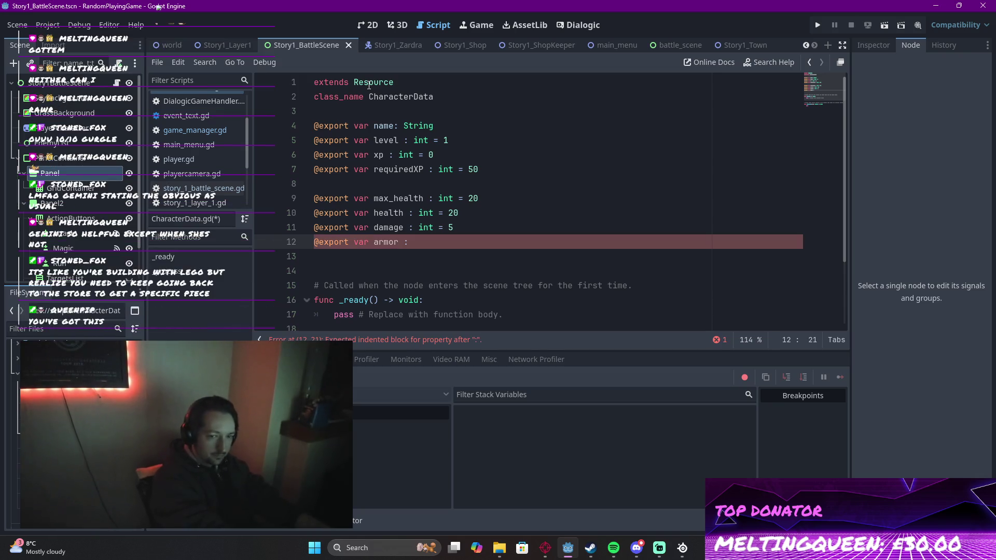
text(nt = 0)
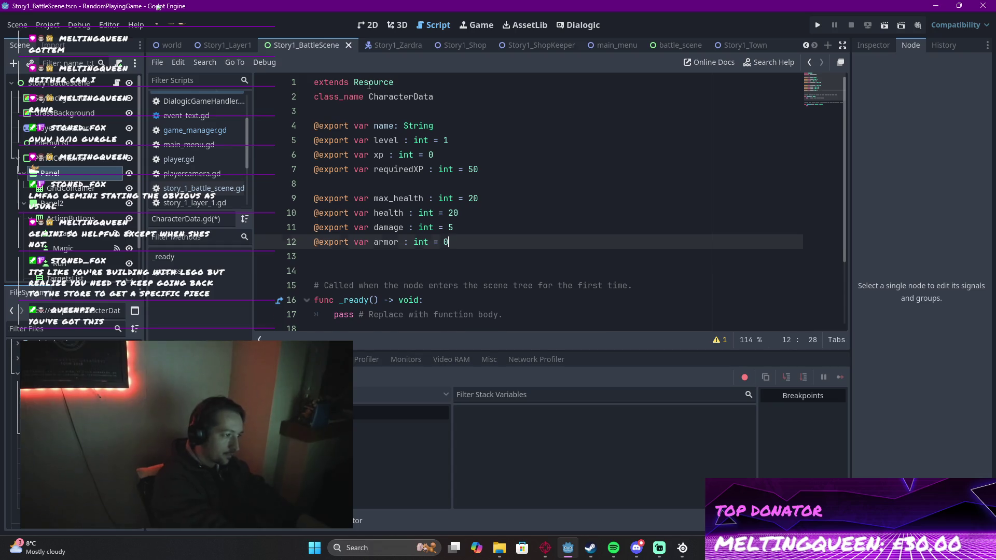
key(Return)
text(@expo)
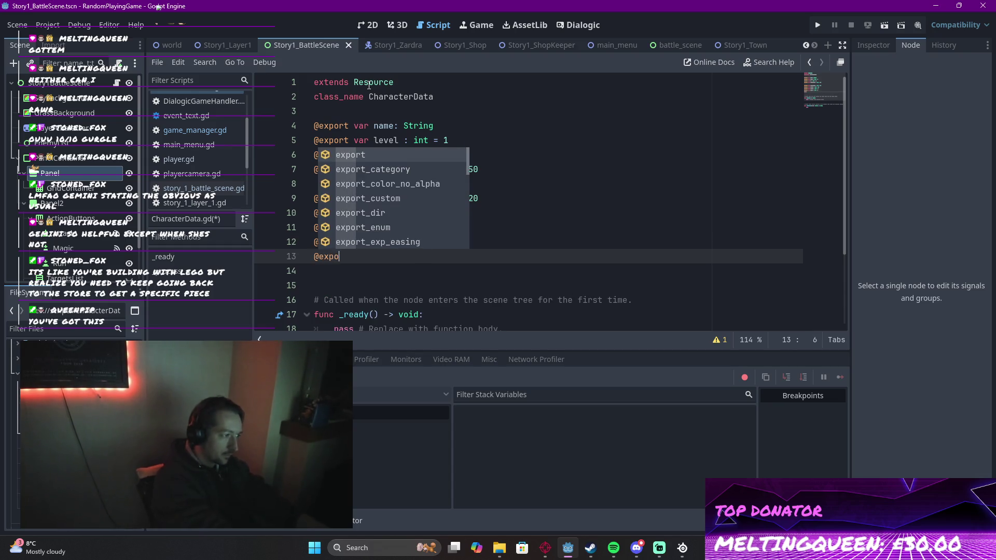
text(rt var )
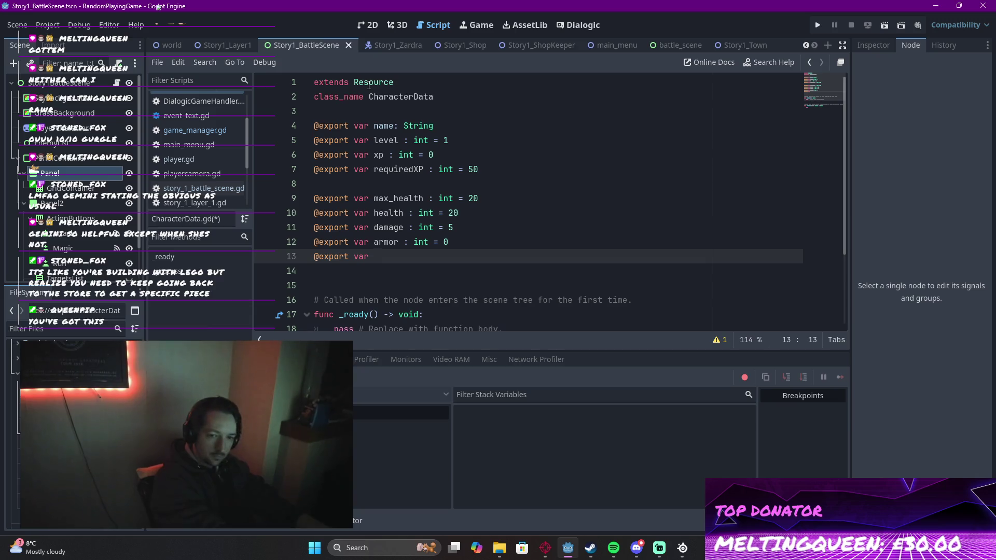
text(intel)
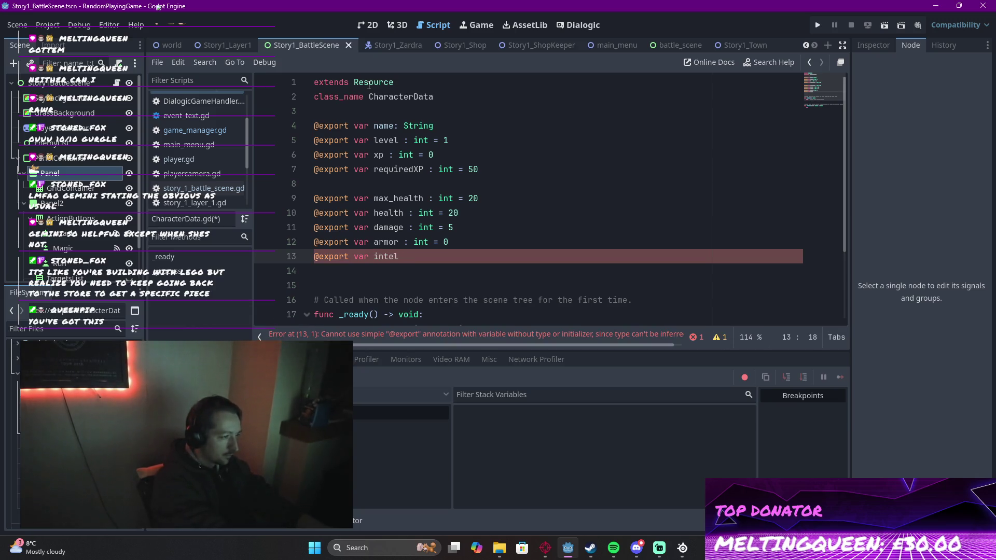
text(ligence :)
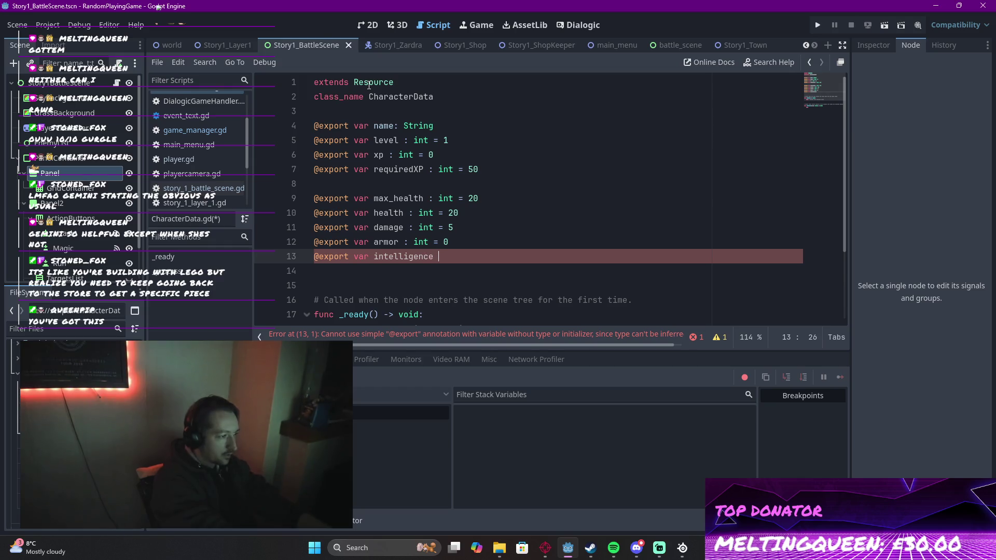
text( int =)
key(BackSpace)
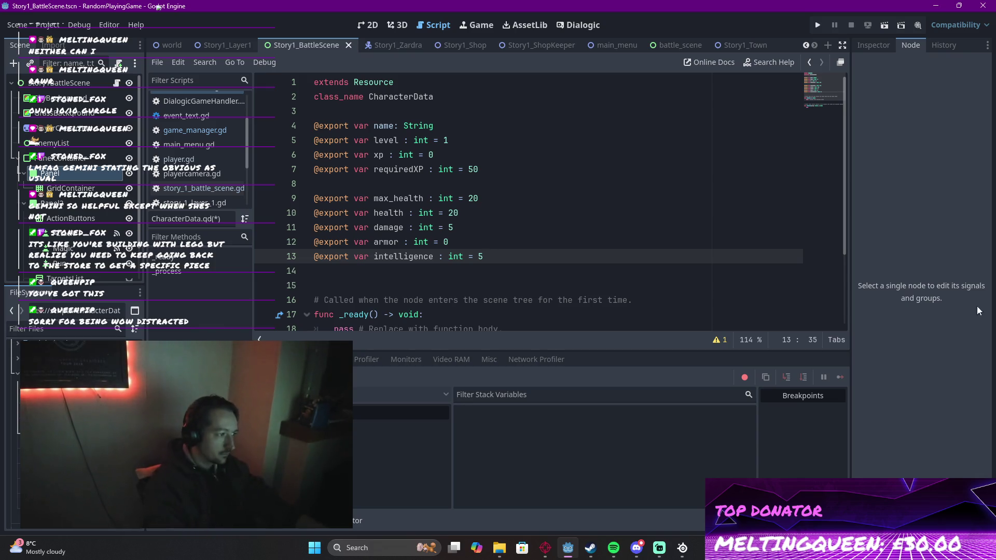
scroll(414, 232, down, 3)
key(ctrl+a)
- Replace the default _ready and _process functions with a func add_experience(amount: int): header
drag(358, 302, 305, 192)
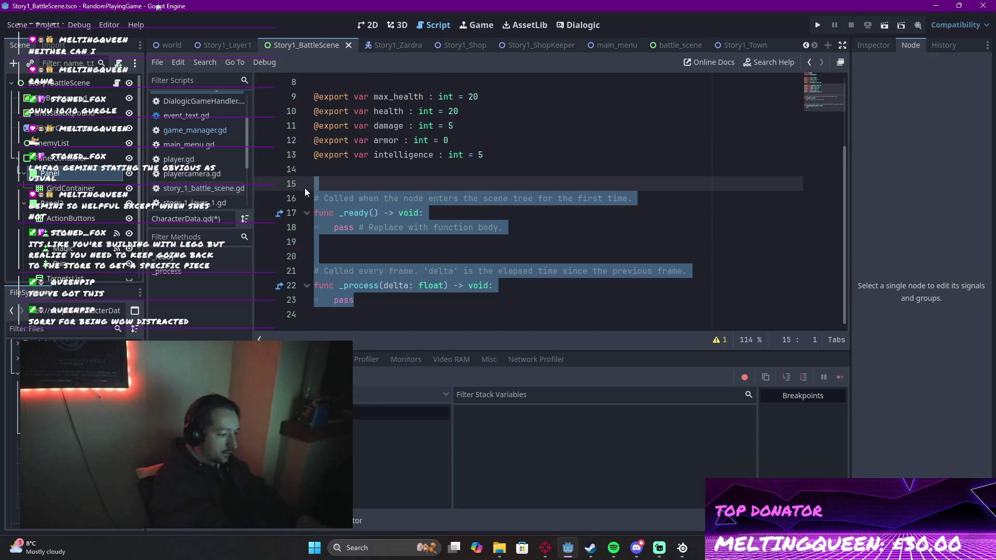
key(BackSpace)
text(func )
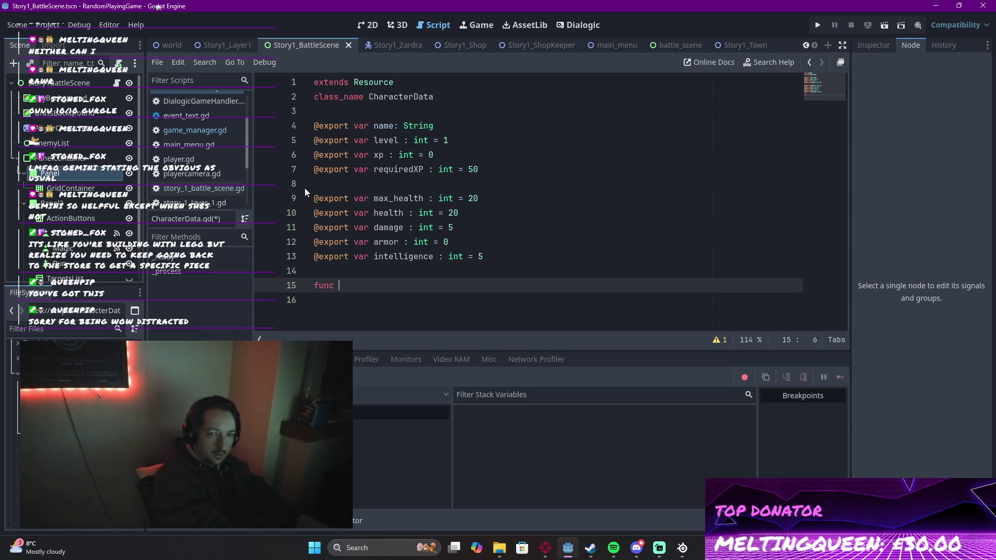
text(add_experience()
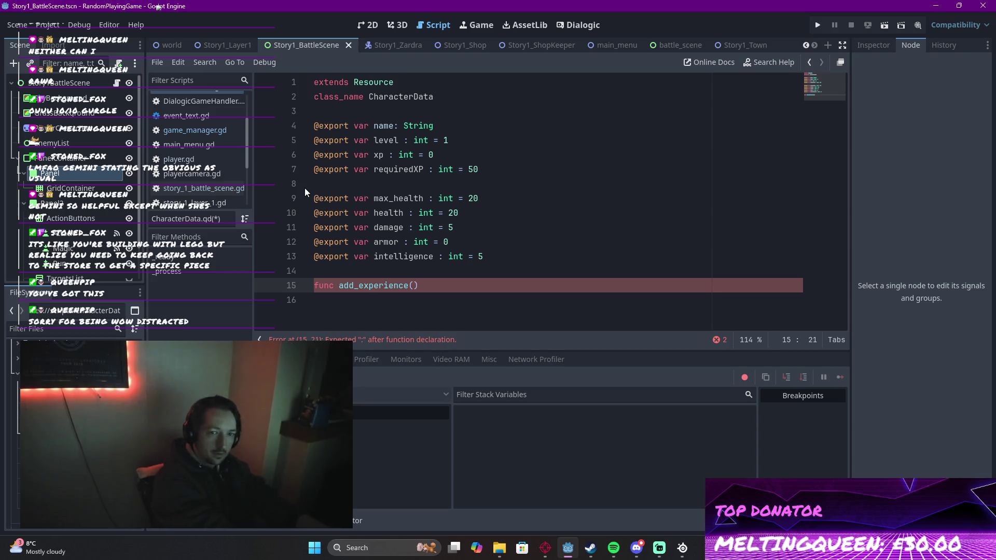
text(amount: int):)
key(Return)
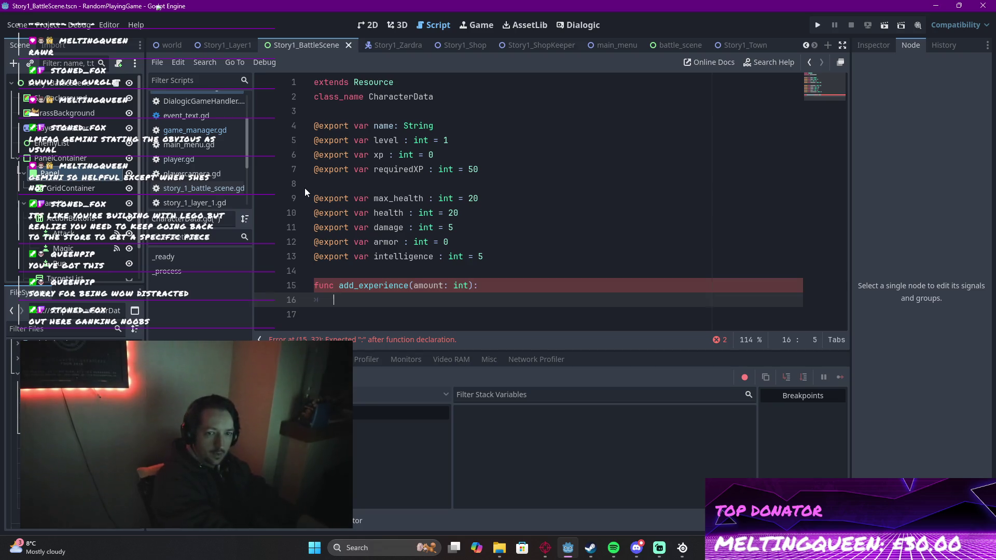
- Write the xp += amount line in add_experience, replacing the undeclared experience variable
text(experience += amoun)
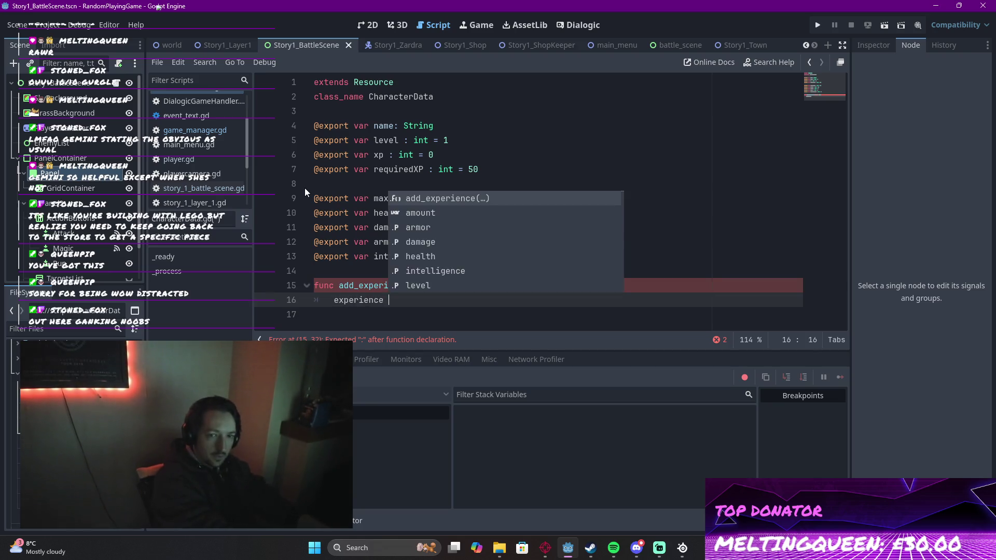
text(twhil)
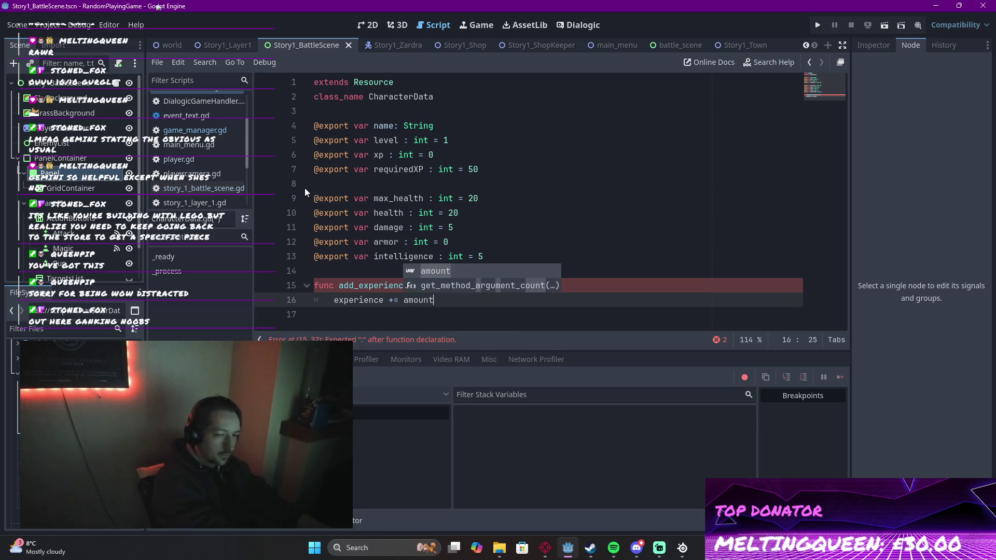
text(e >)
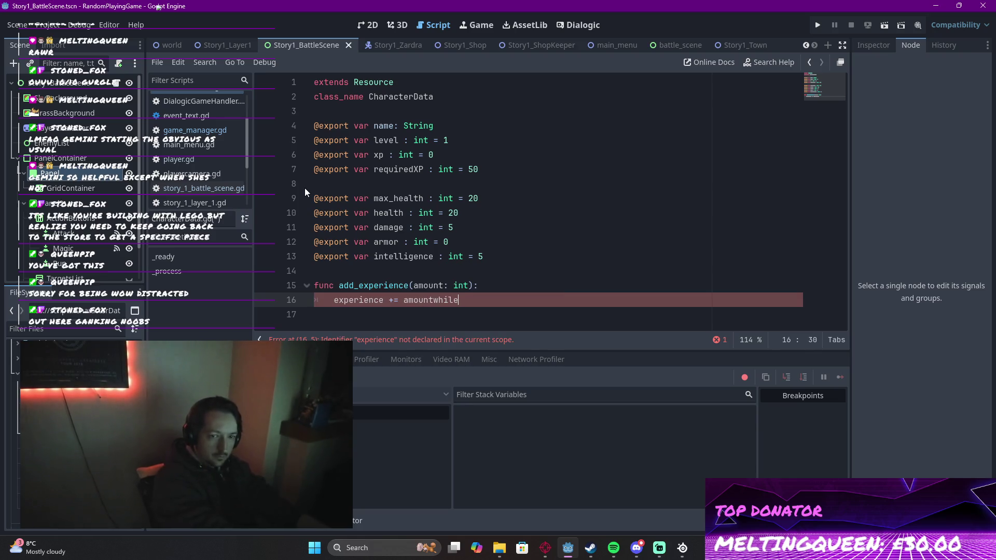
key(BackSpace)
key(BackSpace)
key(BackSpace)
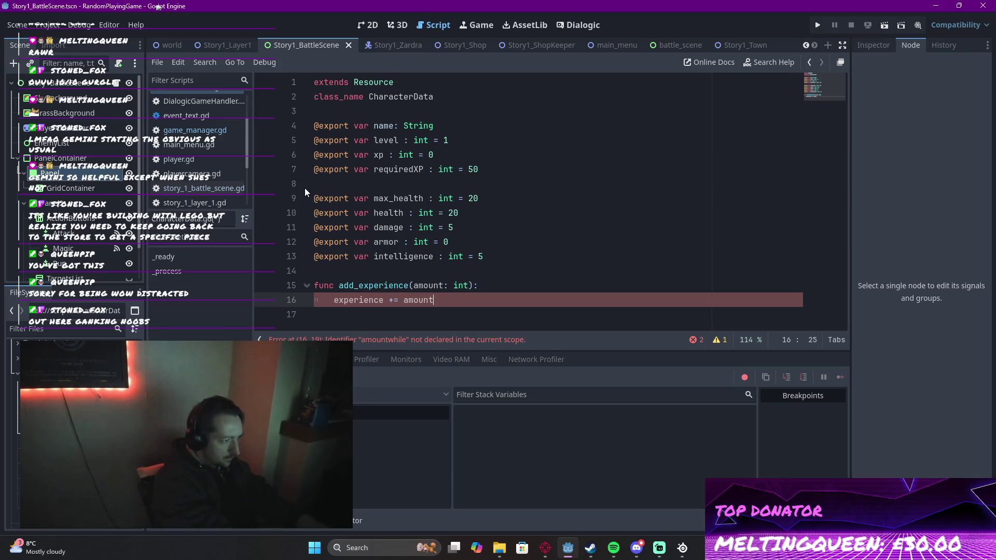
key(Return)
text(while >)
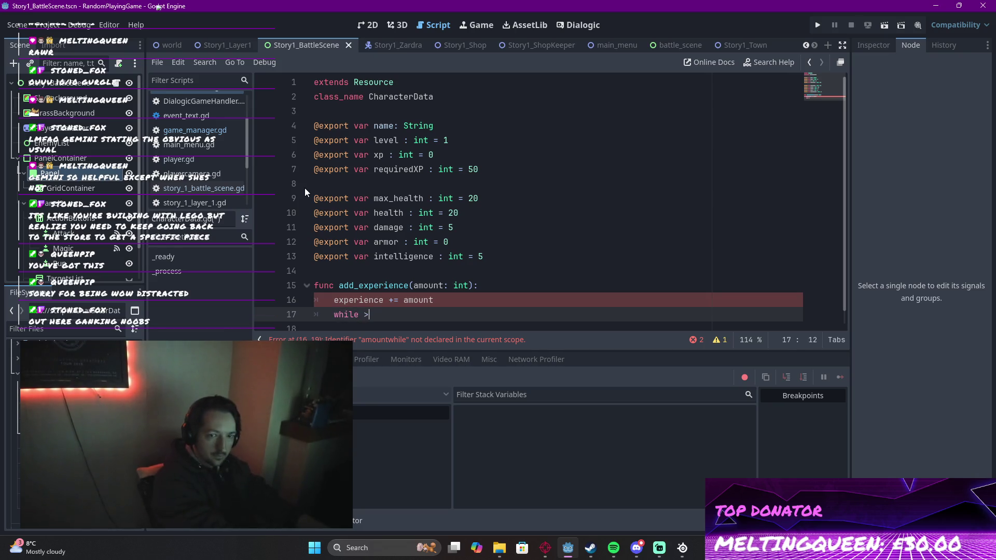
text(experience >=)
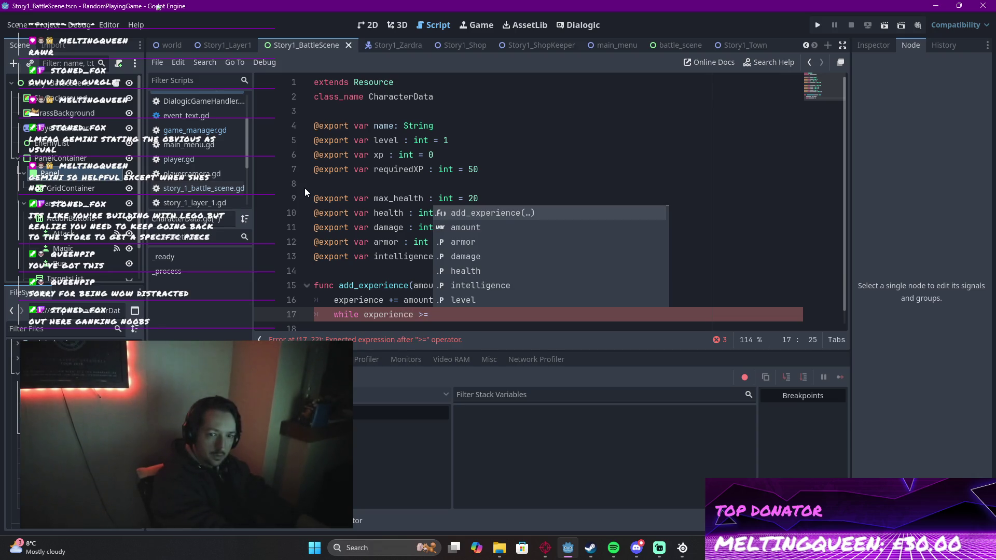
key(BackSpace)
key(BackSpace)
key(BackSpace)
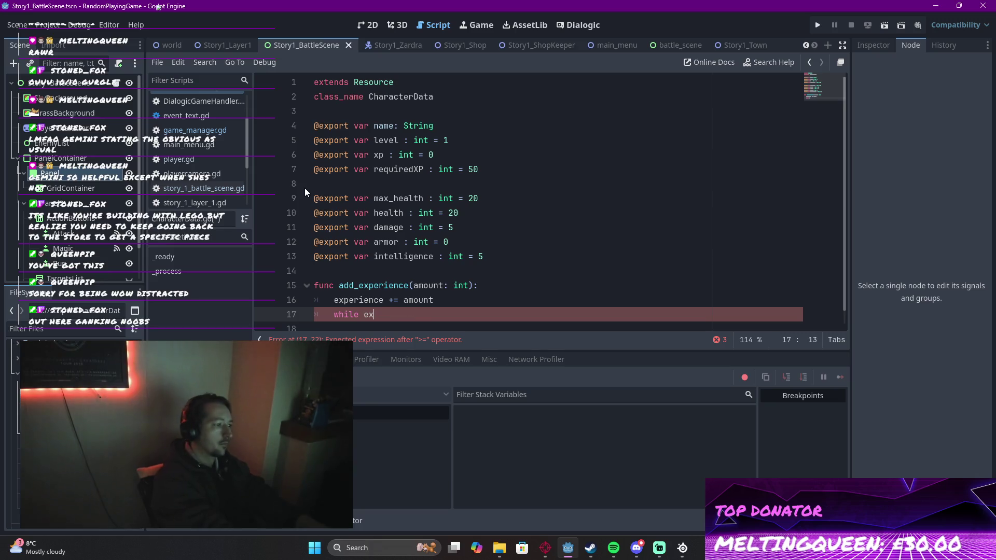
key(Up)
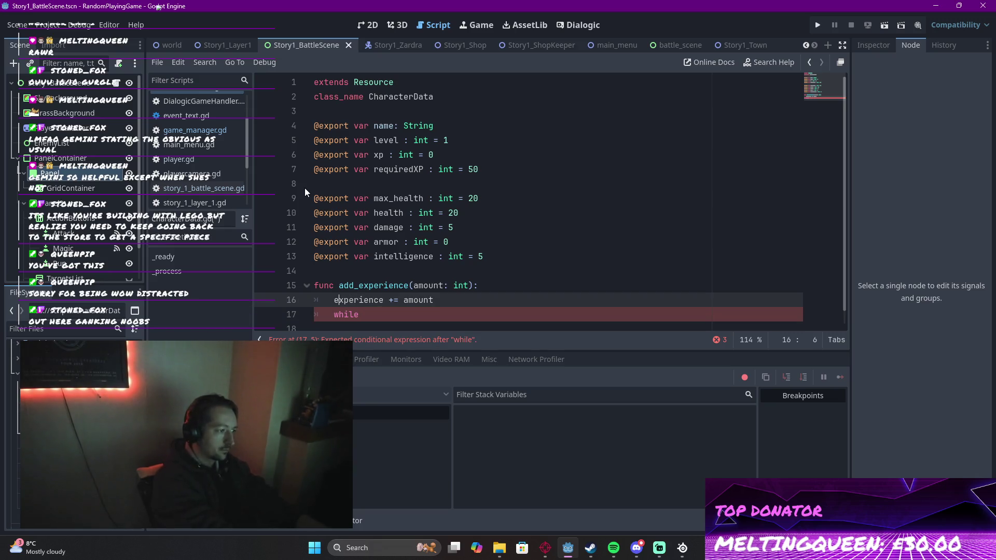
key(BackSpace)
key(Delete)
key(Delete)
key(Delete)
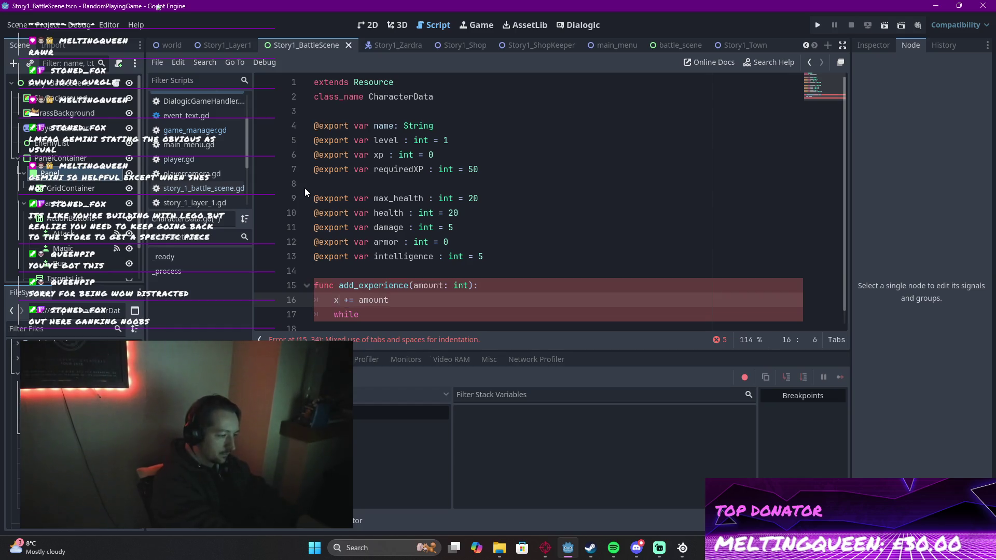
text(xp)
key(Escape)
key(Down)
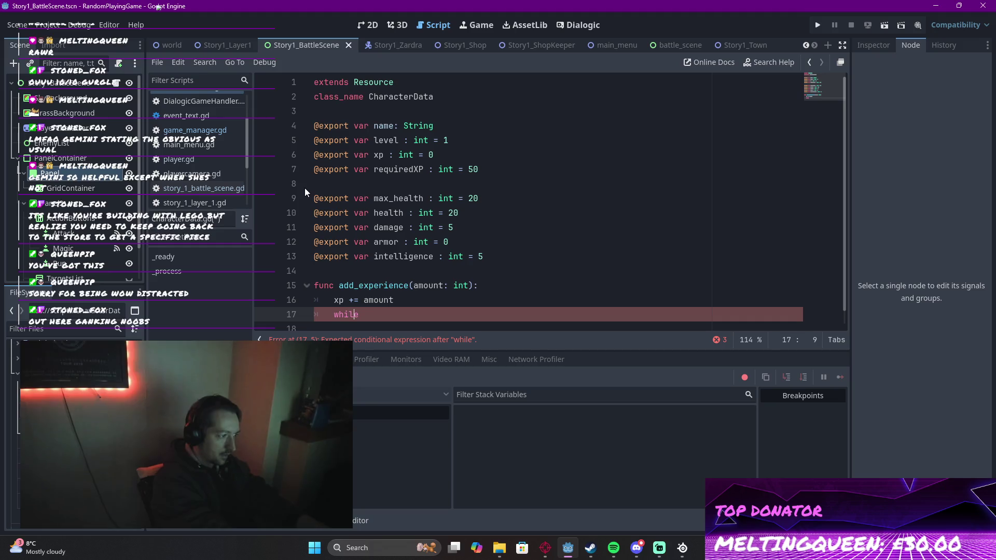
- Add a while xp >= requiredXP loop that calls level_up() on each pass
text(xp >)
text(= )
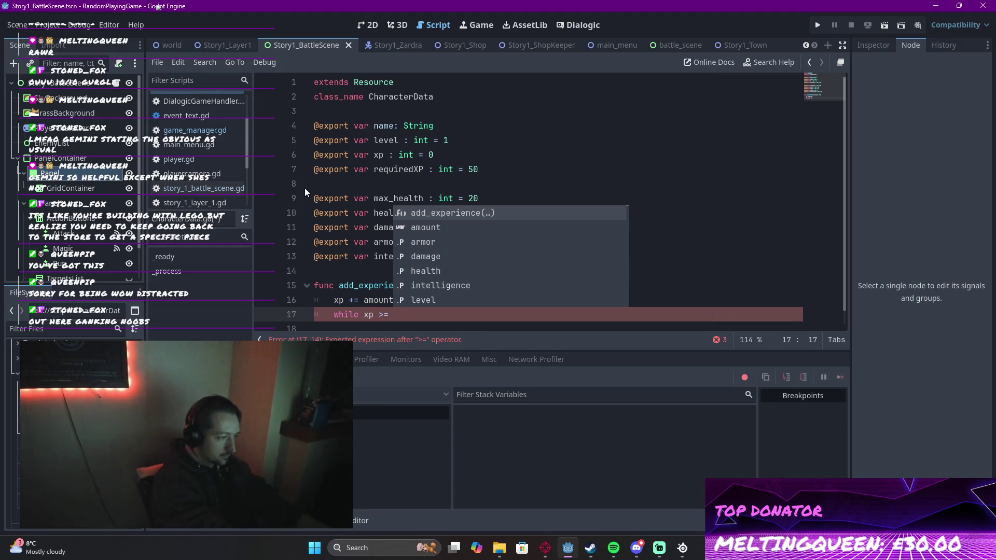
text(re)
key(Return)
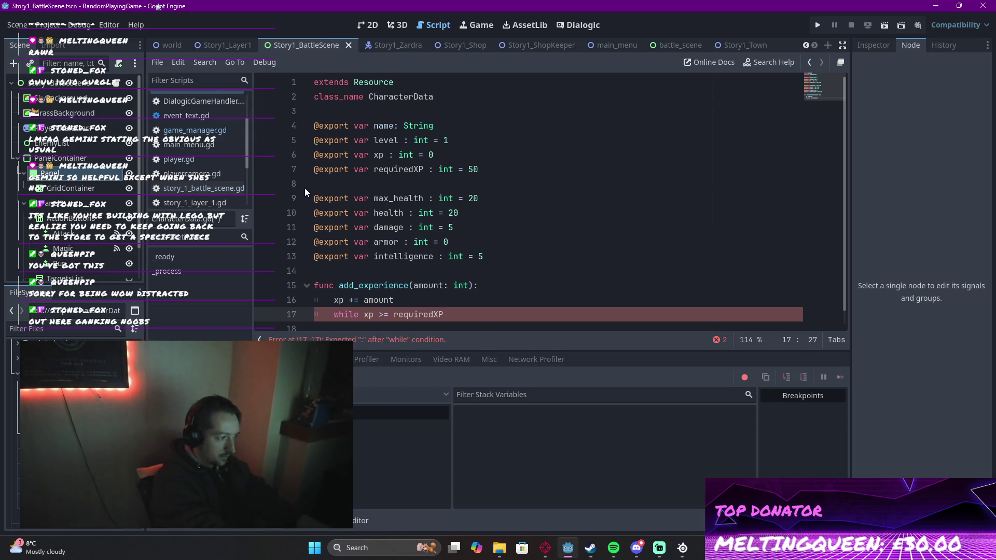
text(:)
key(Return)
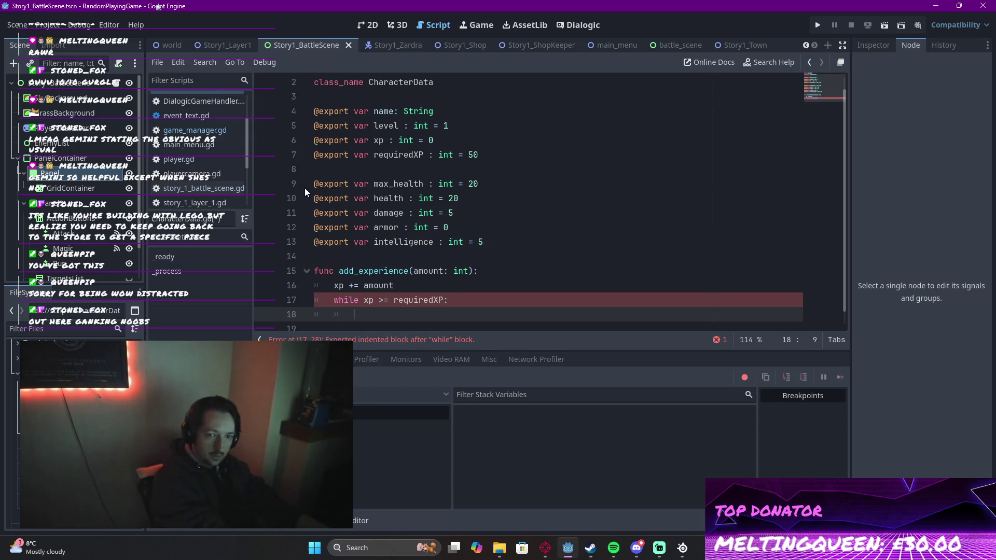
text(level)
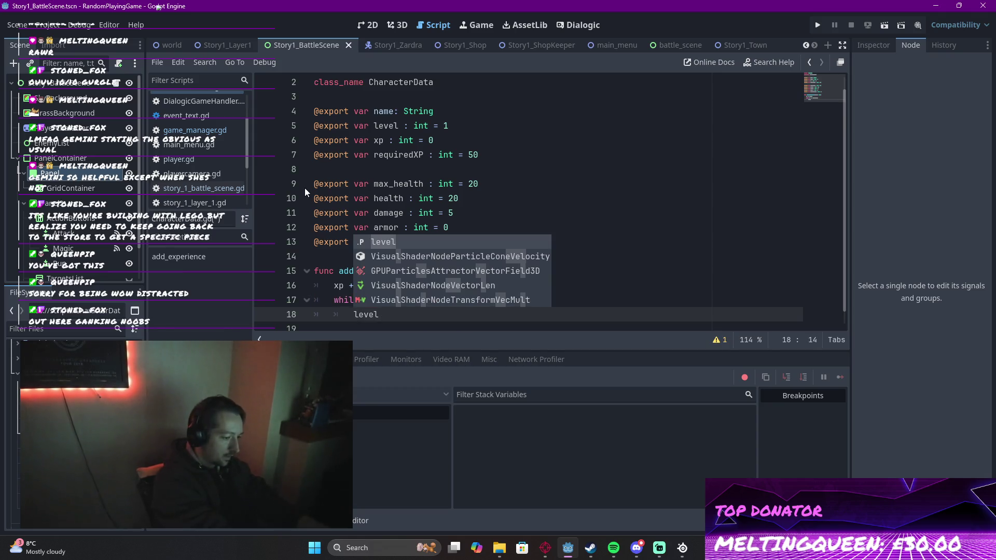
text(_up()
key(Return)
key(BackSpace)
key(BackSpace)
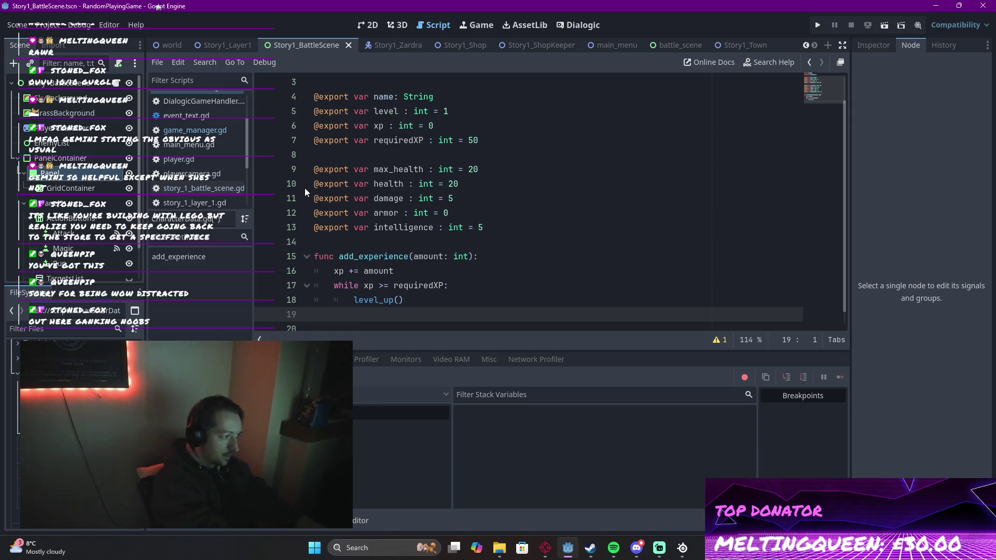
key(Return)
text(func level_)
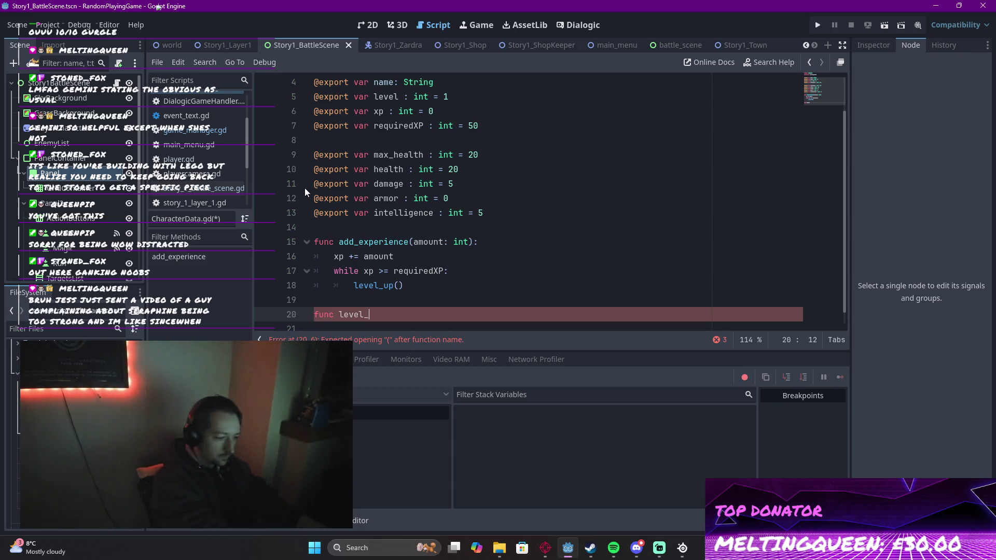
- Complete the func level_up(): header and start its indented body
text(():)
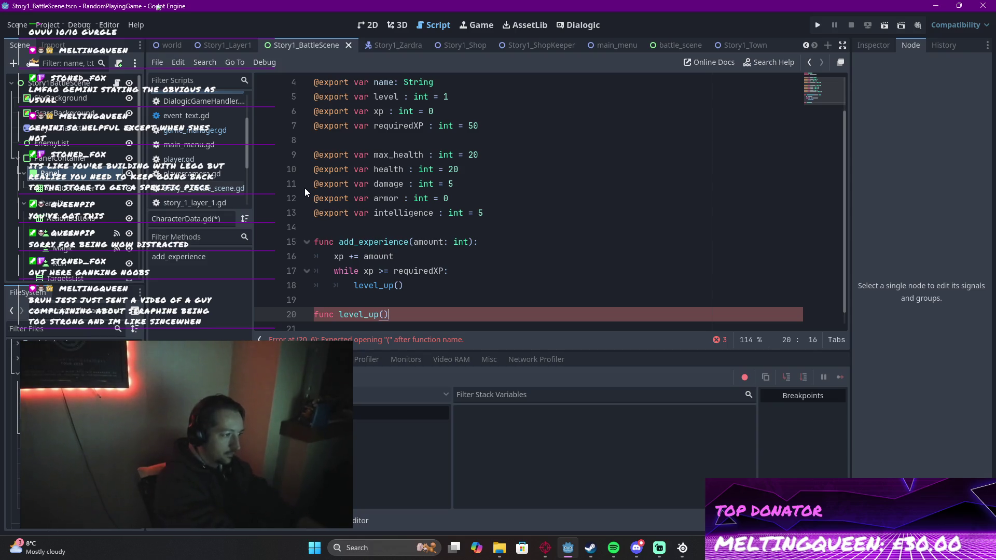
key(Return)
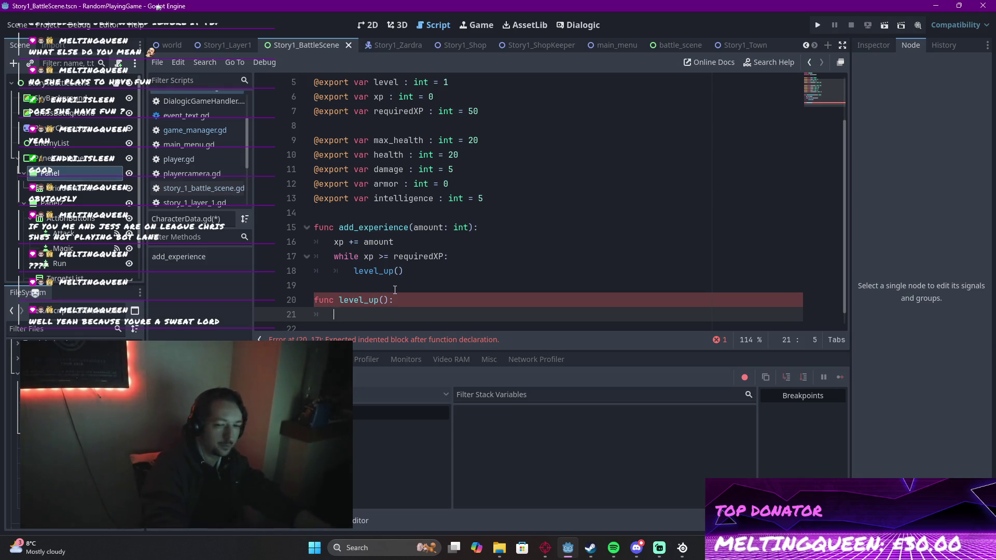
- Type xp -= requiredXP as the first line of level_up's body
text(xp)
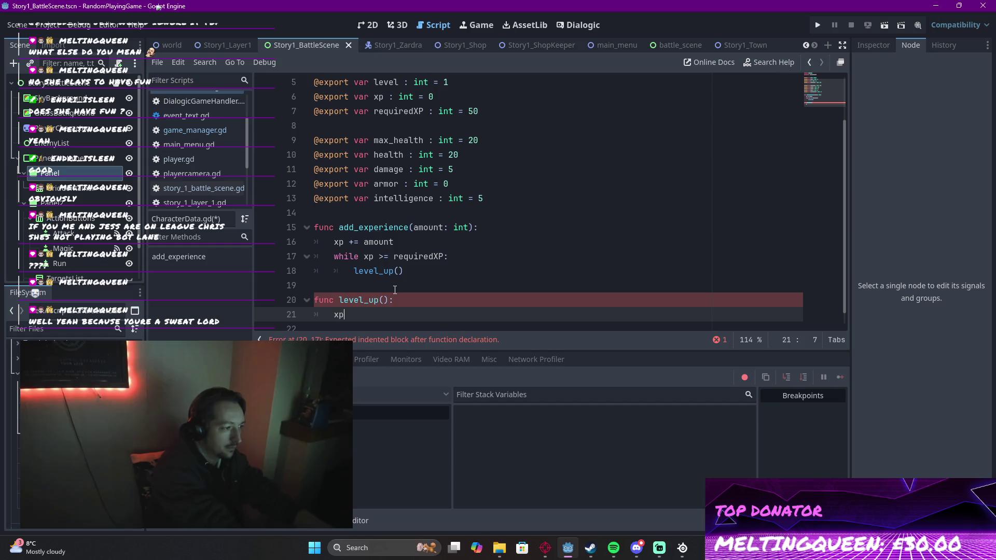
text( -= )
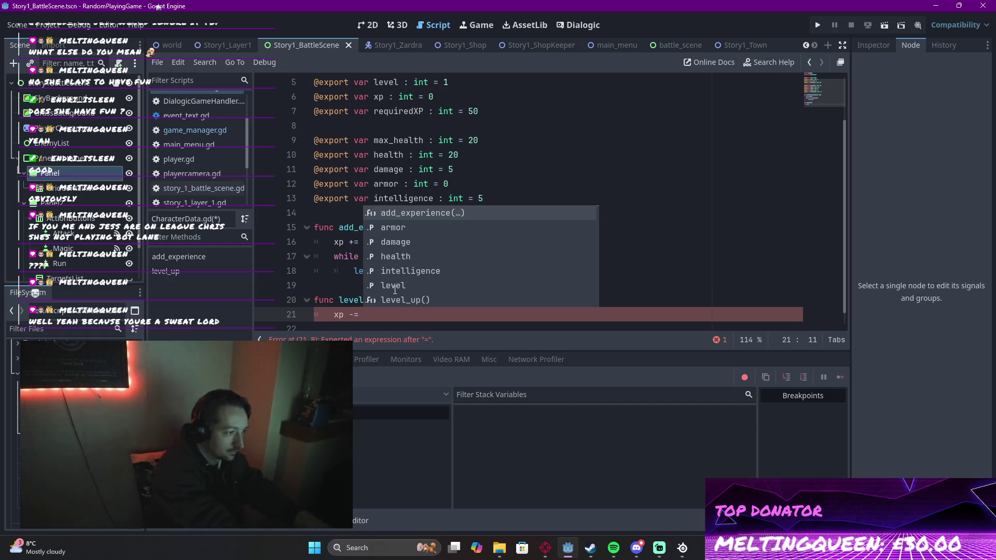
text(requiredXP)
- Add level += 1 and requiredXP = int(requiredXP * 1.2) to level_up
key(Return)
text(level += 1)
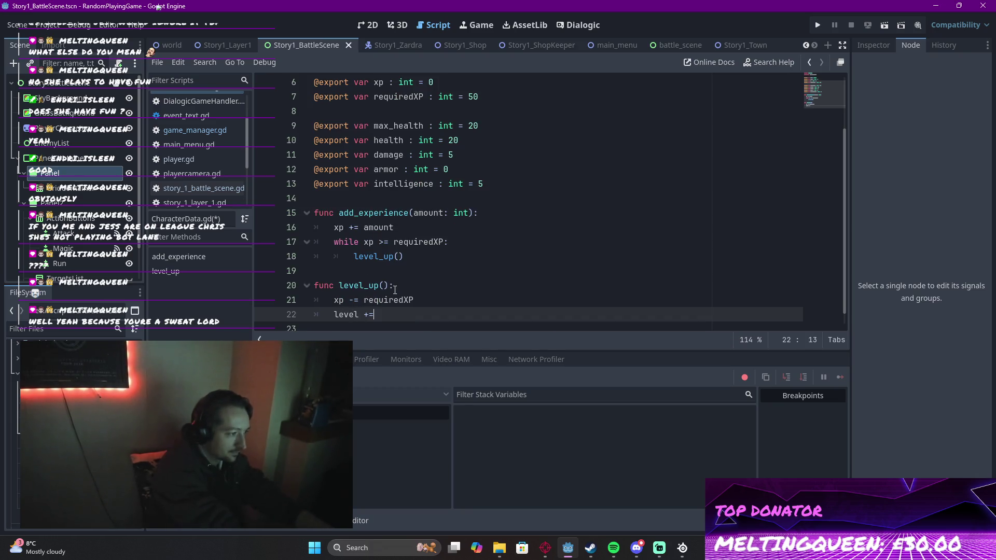
key(Return)
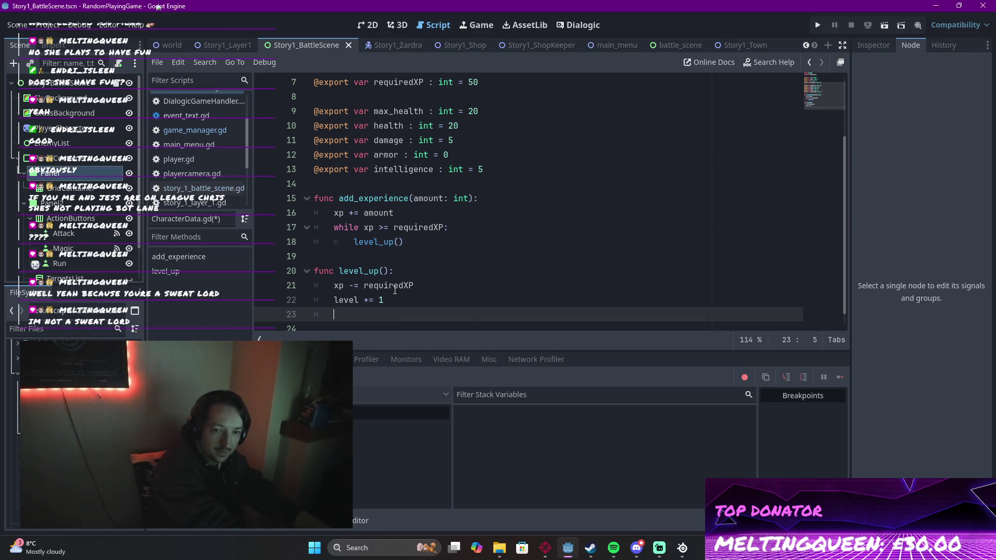
text(exper)
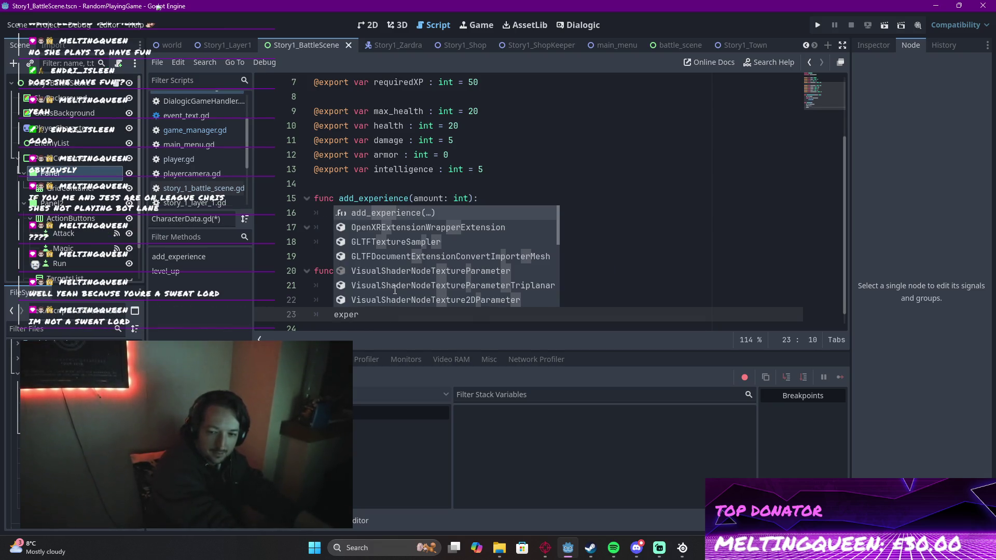
key(BackSpace)
key(BackSpace)
key(BackSpace)
text(xp)
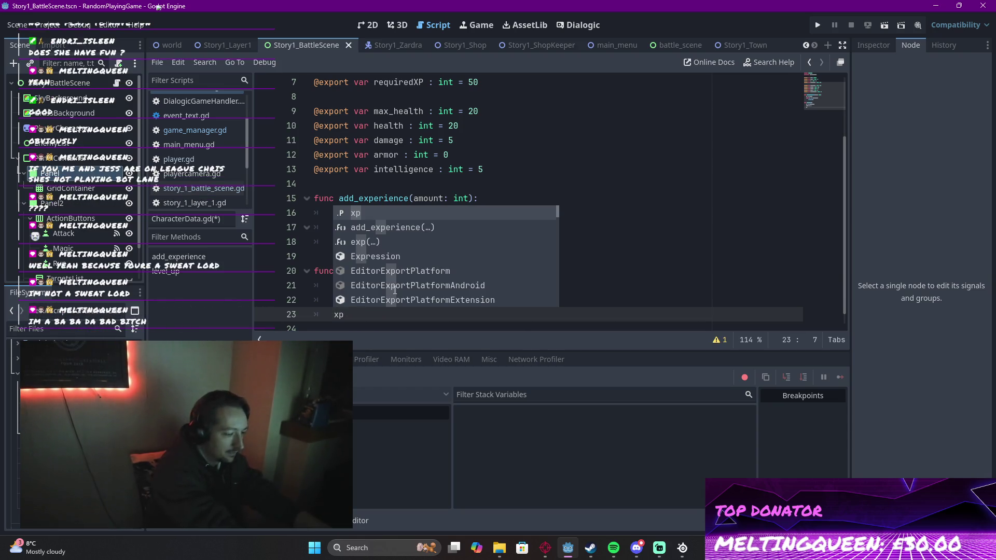
key(BackSpace)
key(BackSpace)
text(req)
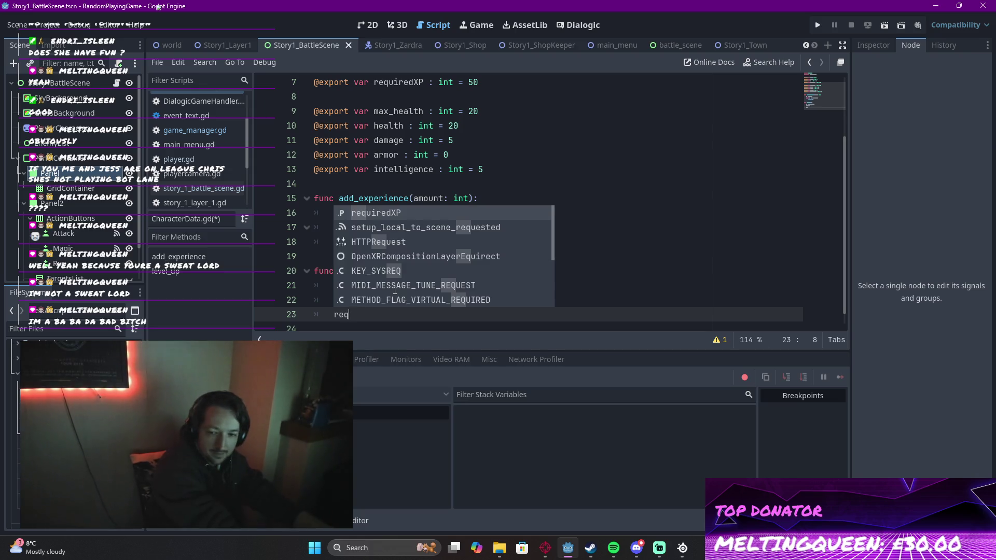
key(Return)
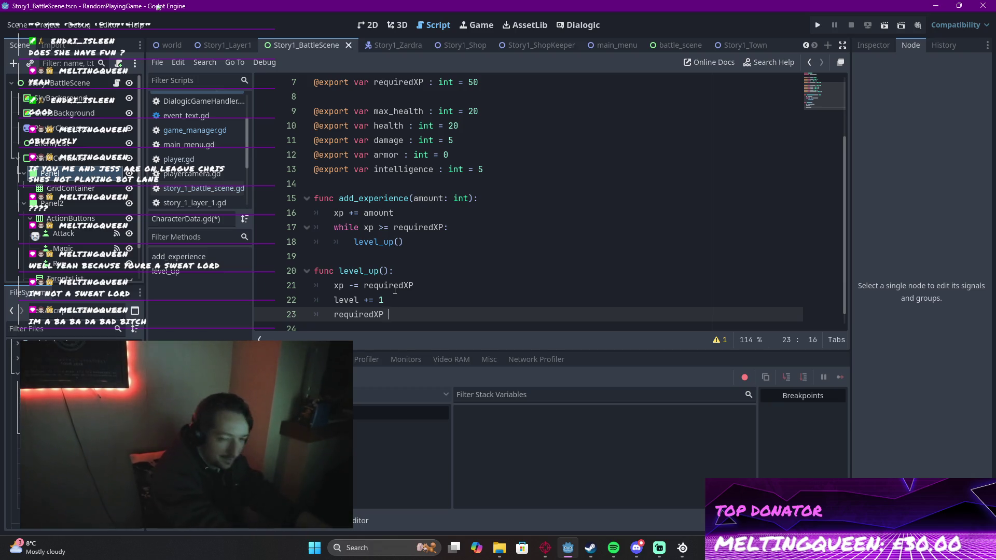
text(= int)
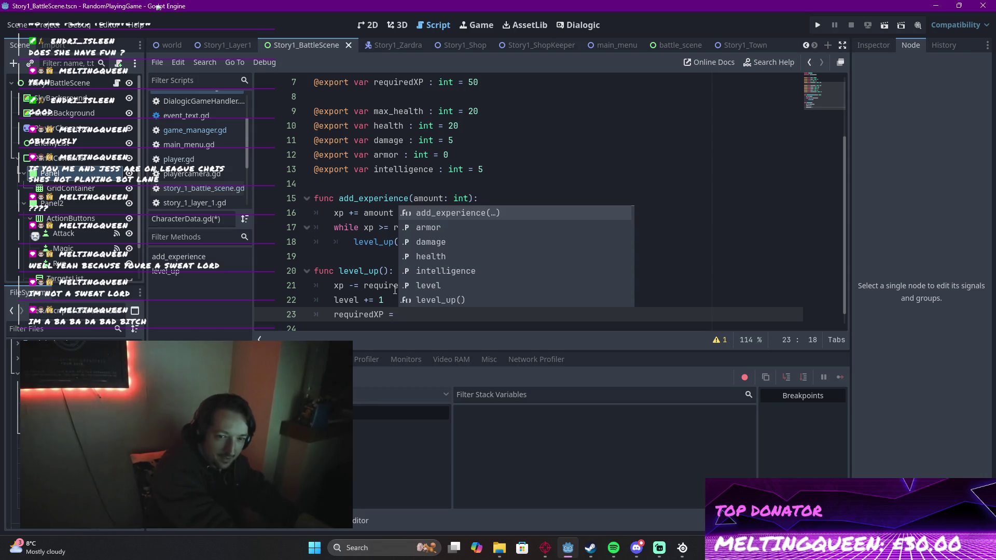
text(()
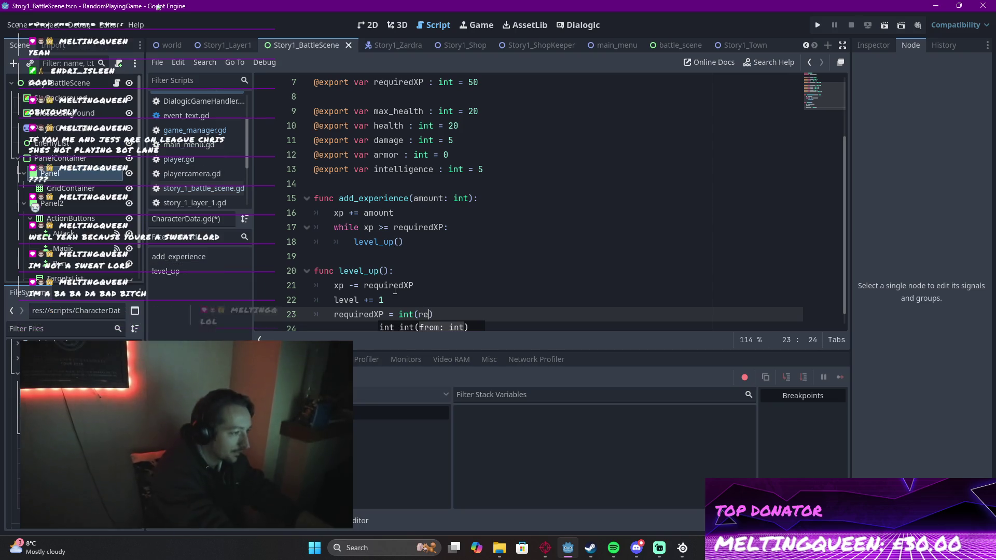
text(req)
key(Return)
text(* )
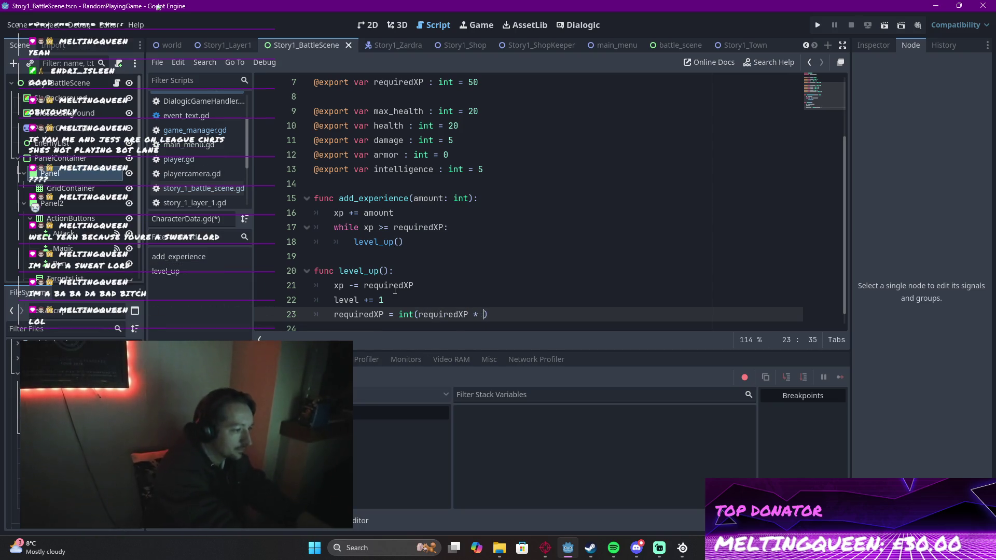
text(1.2))
key(Return)
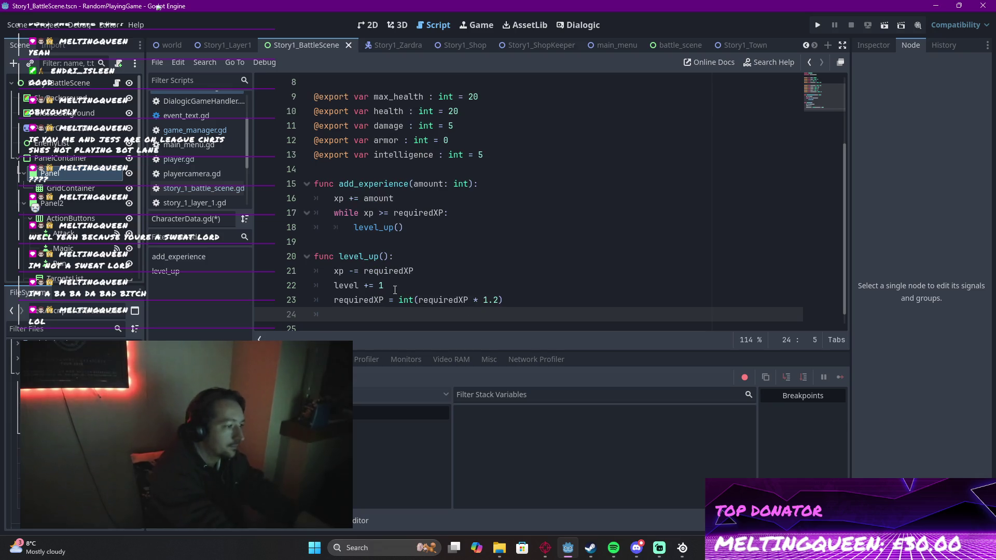
- Define a stats list of max_health, damage, armour and intelligence and pick one at random
key(Return)
text(var stat)
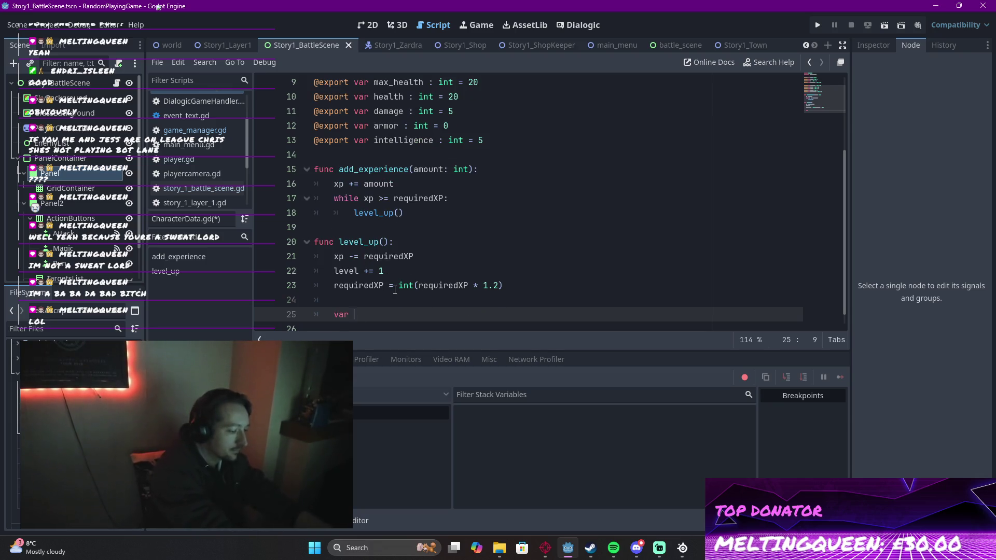
text(s = [)
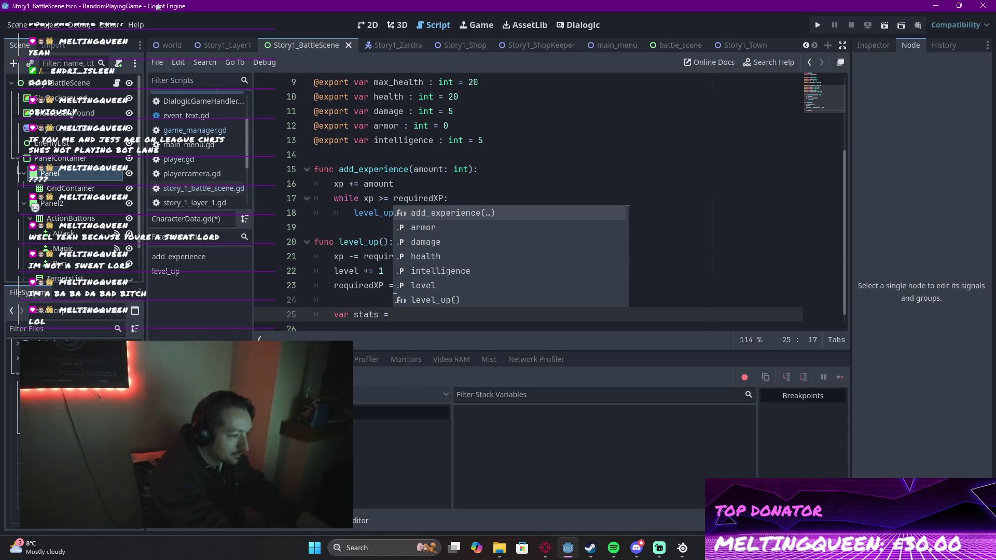
text(")
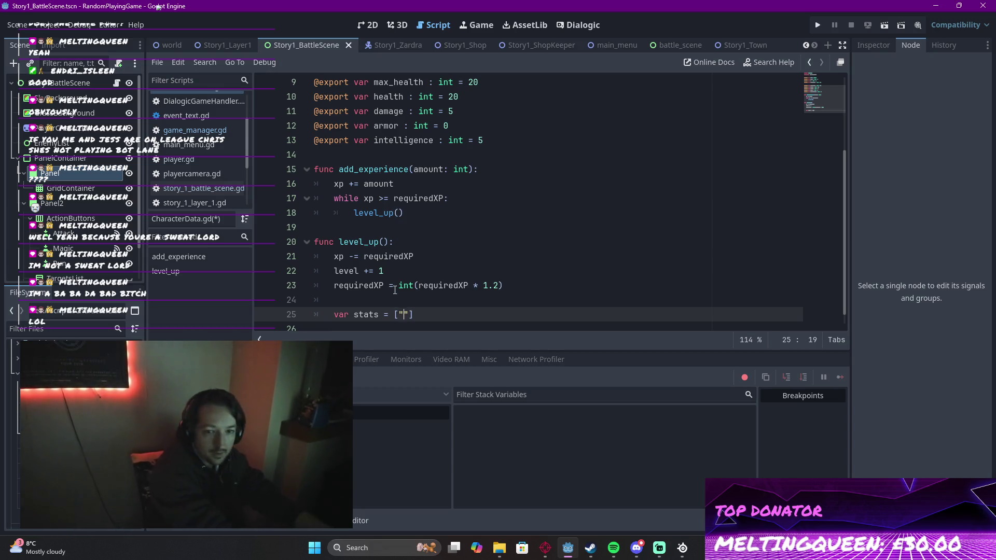
text(max_hea)
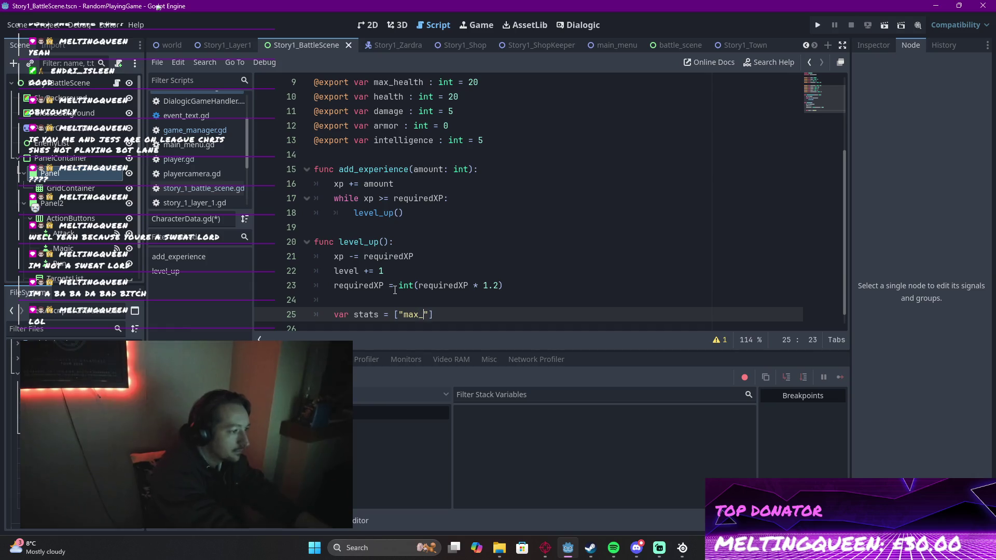
text(lth")
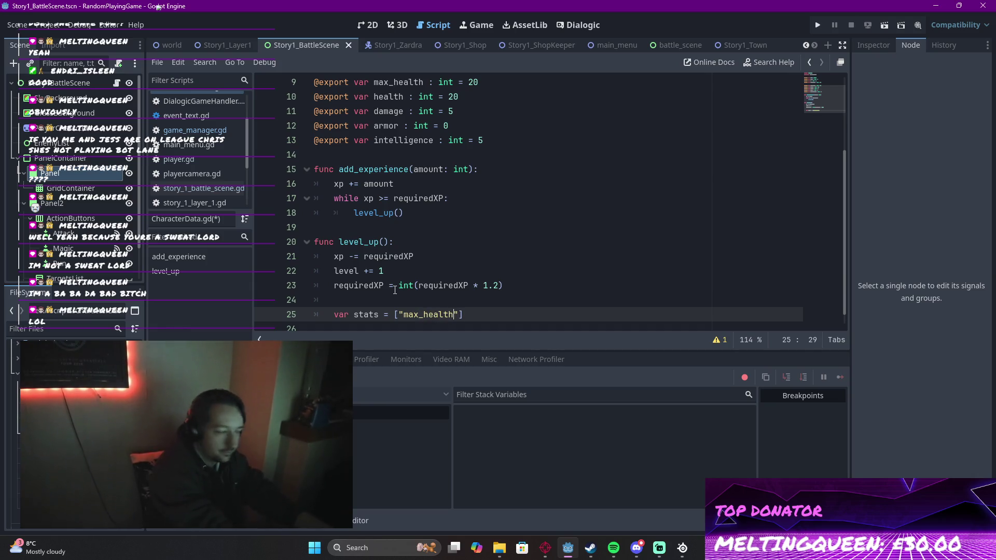
text(, "damage)
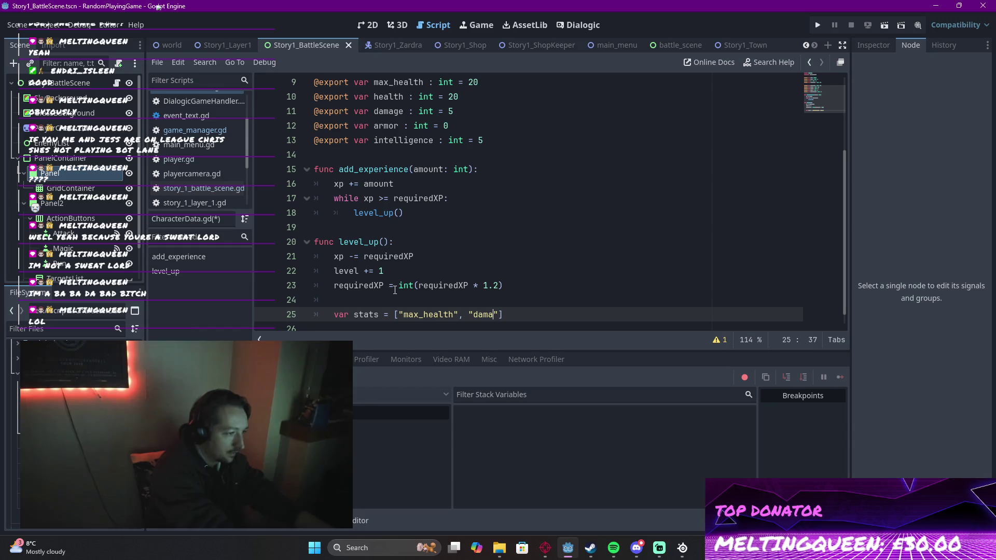
text(", "armour)
text(", "intel)
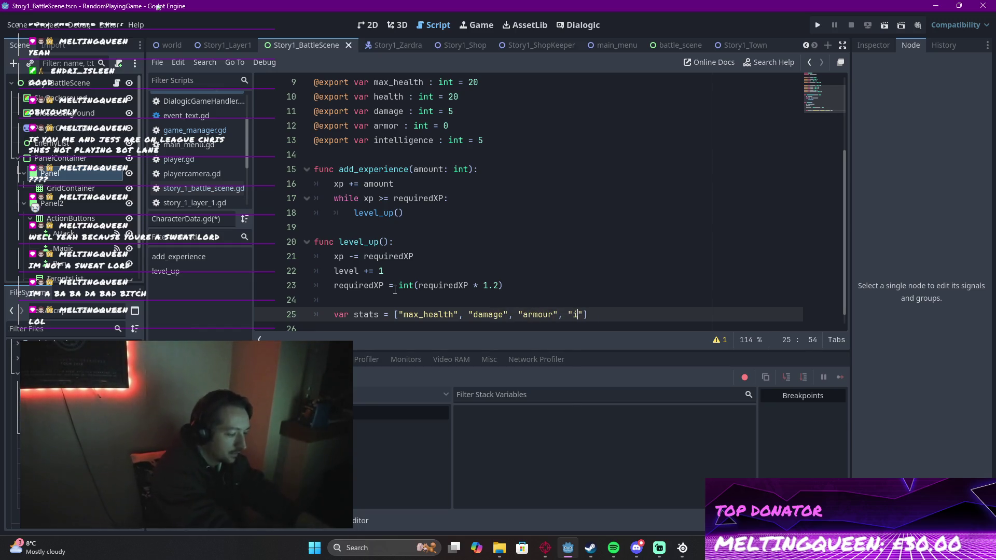
text(ligence"])
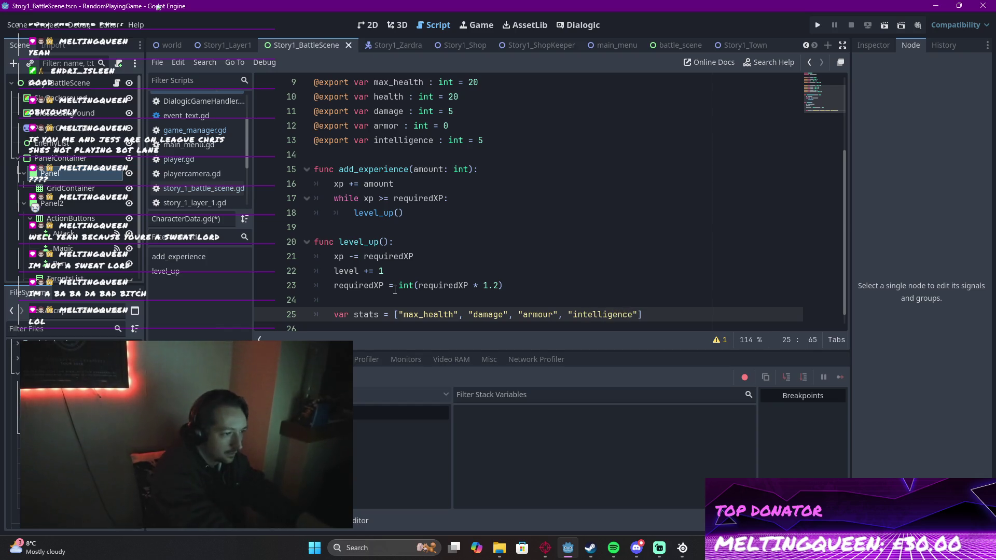
key(Return)
text(var pi)
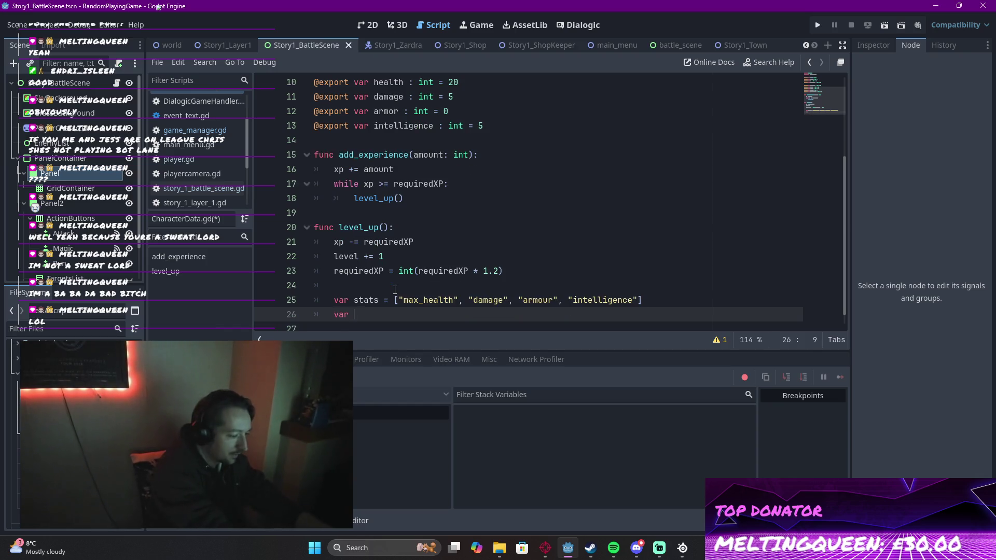
text(cked_stat = )
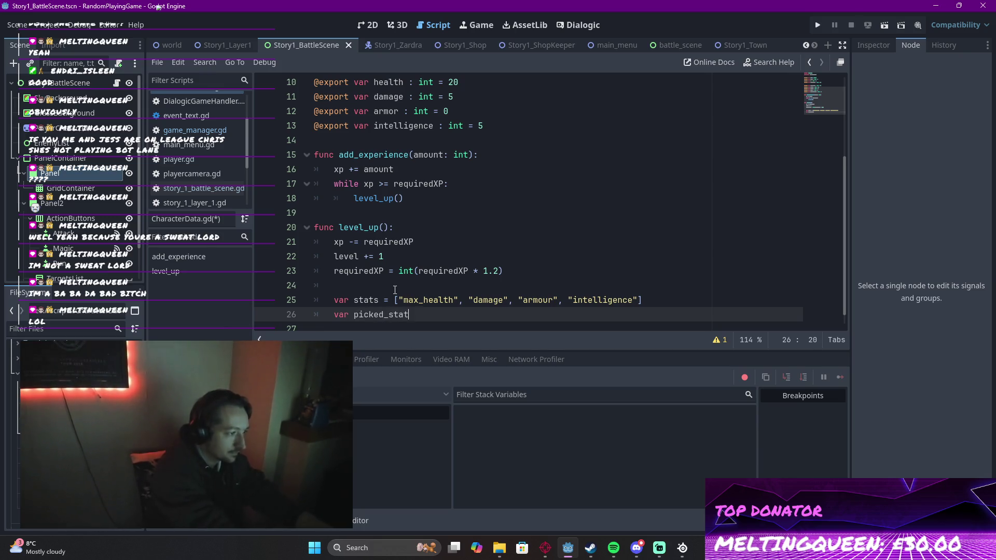
text(stats.)
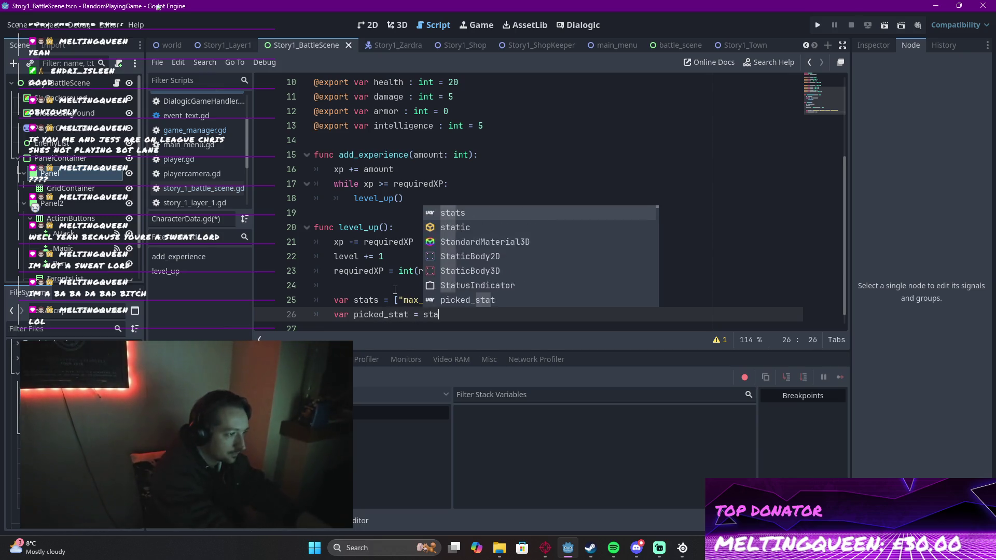
text(pick)
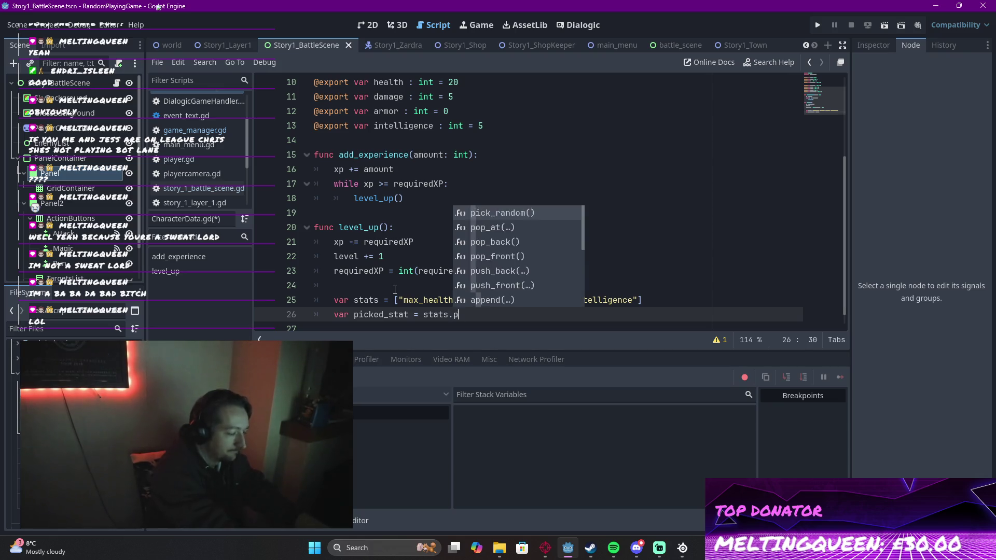
key(Return)
key(Return)
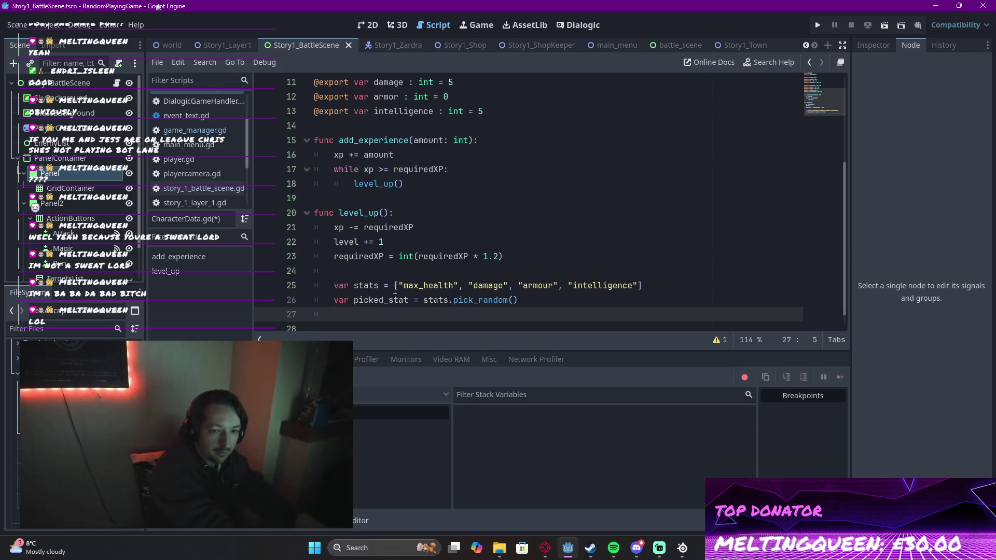
- Set boost = randi_range(1,5) and begin a var current_val = get line
text(var boost = randi)
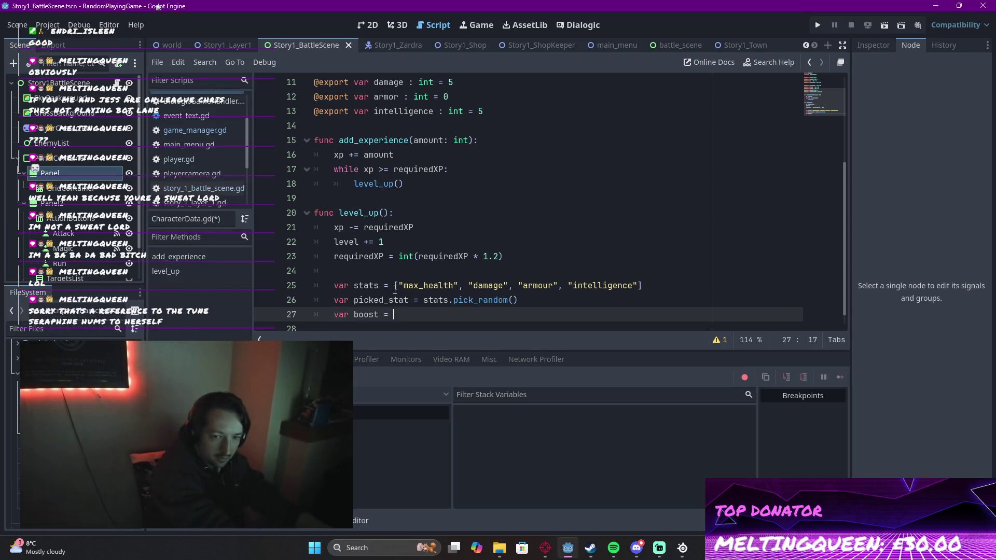
key(Down)
key(Return)
text(1,5))
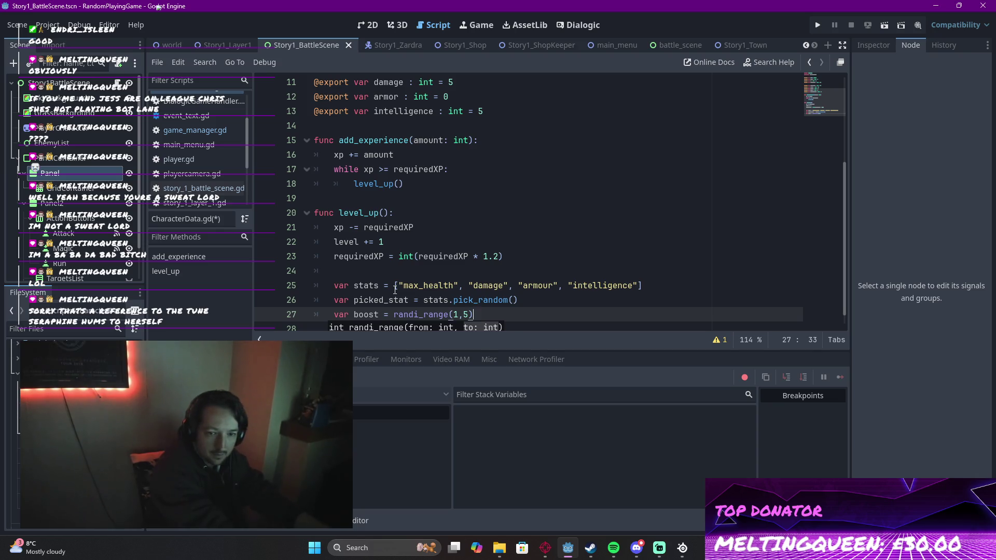
key(Return)
key(Return)
text(var current_val = get)
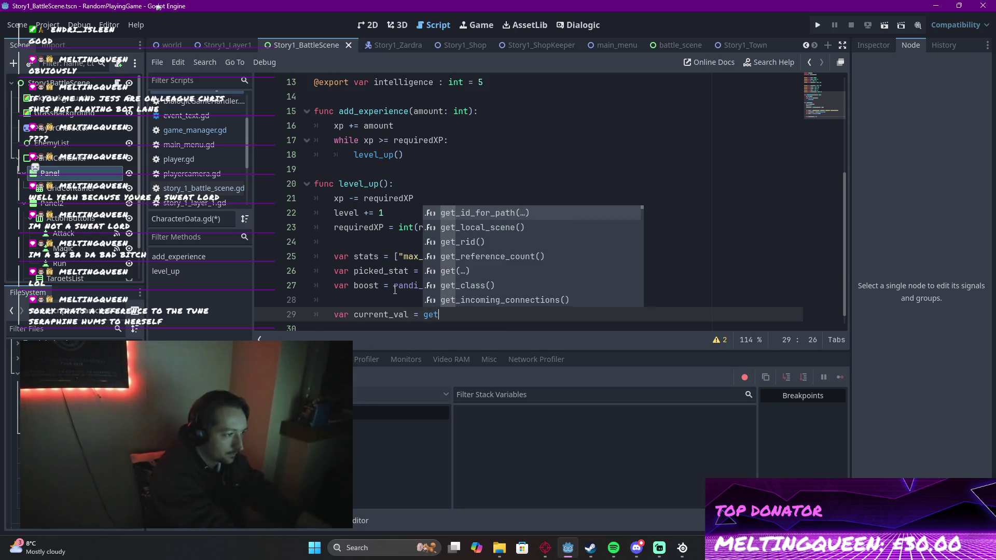
- Complete the line current_val = get(picked_stat) in level_up
key(Down)
key(Down)
key(Down)
key(Return)
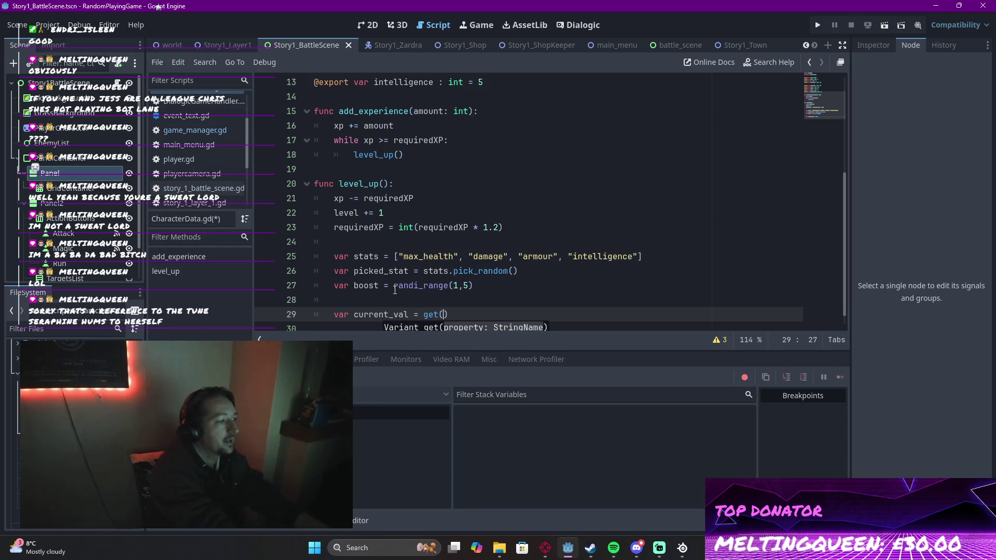
text(stats)
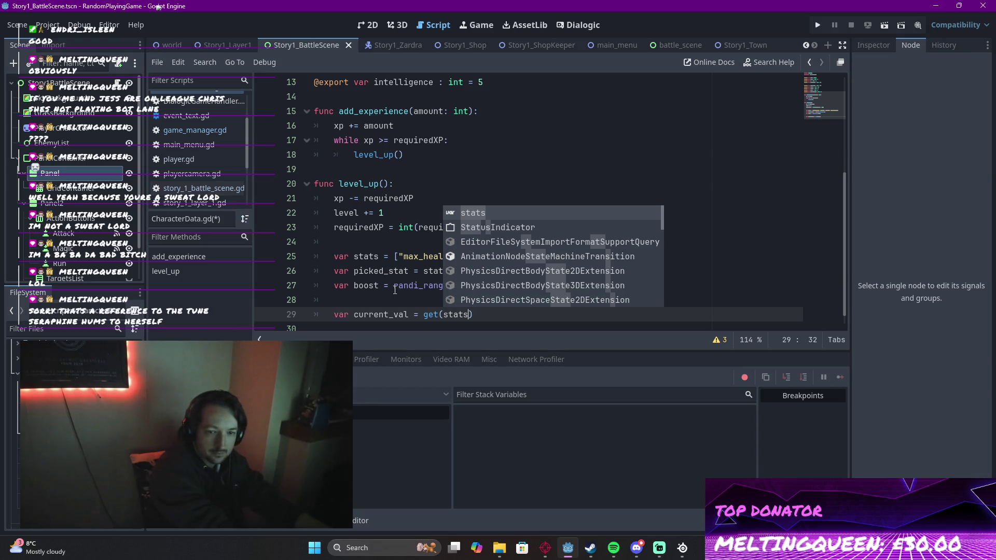
key(BackSpace)
key(BackSpace)
key(BackSpace)
text(picke)
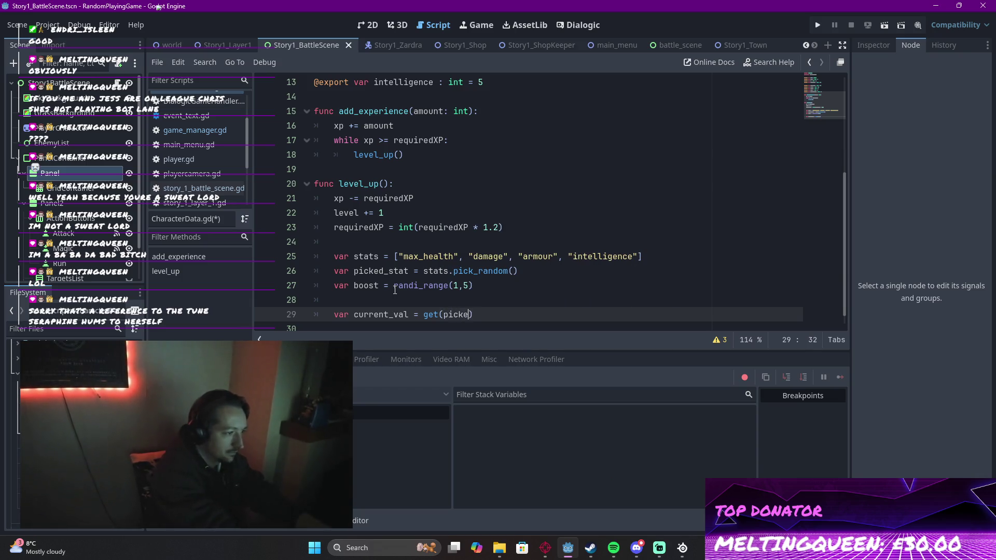
text(d)
key(Return)
key(End)
- Add set(picked_stat, current_val + boost) on the next line
key(Return)
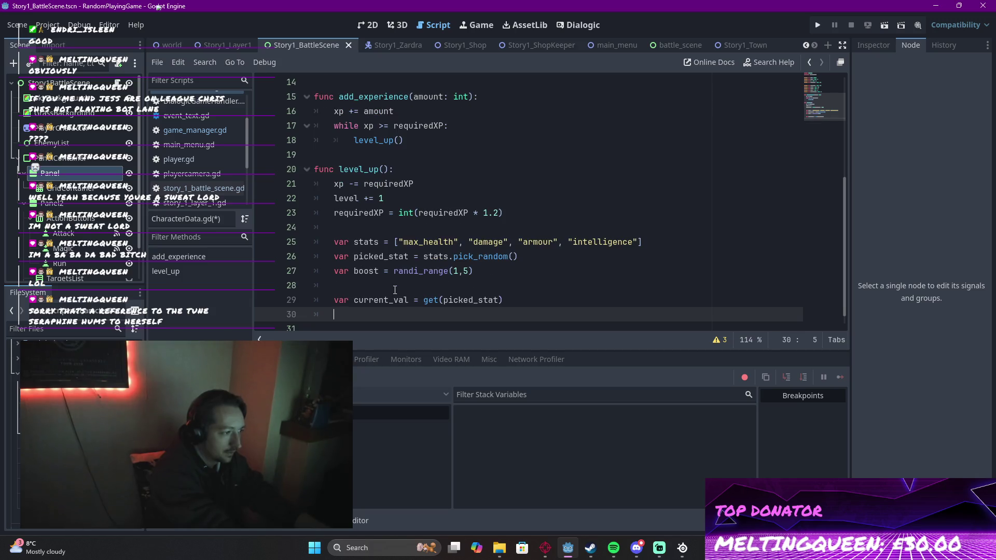
text(set)
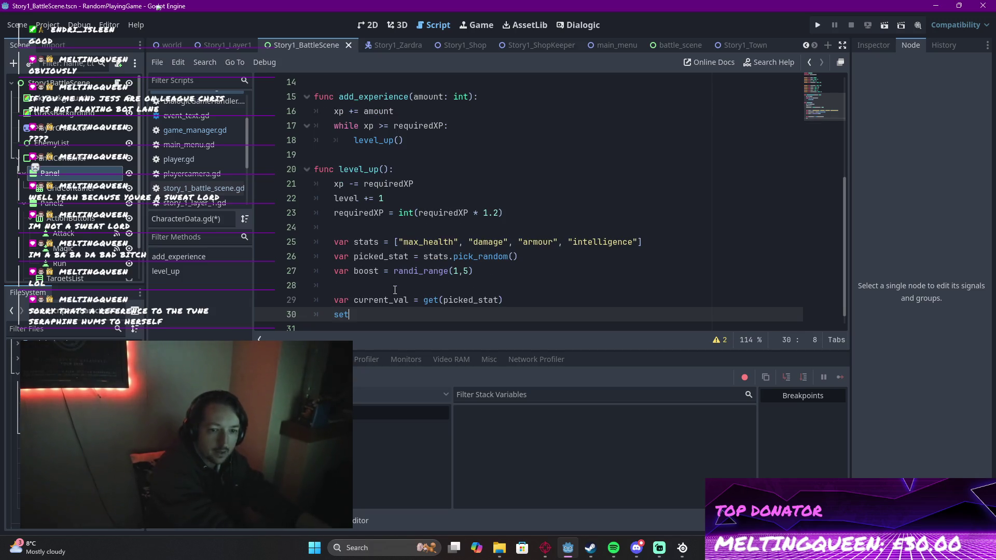
key(Return)
key(ctrl+z)
text(()
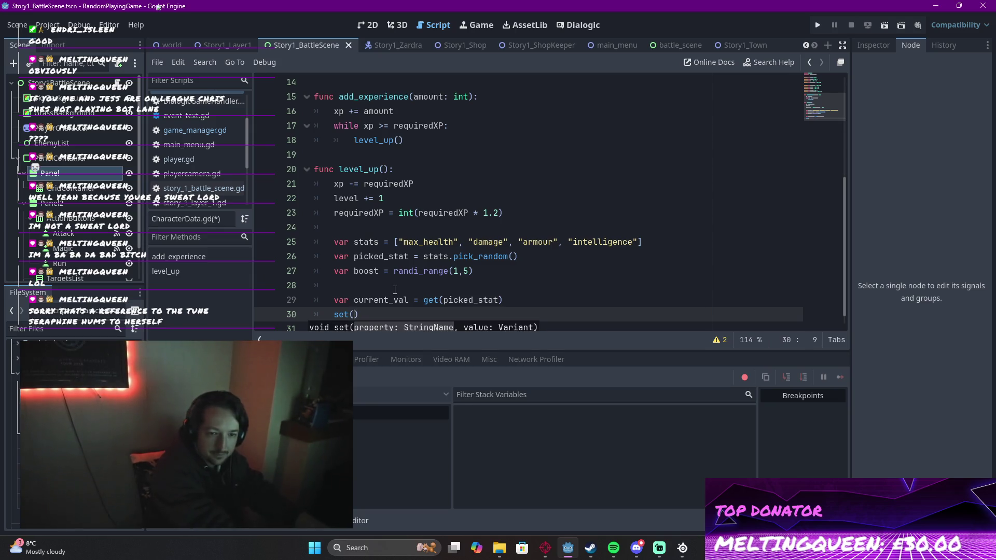
text(picked)
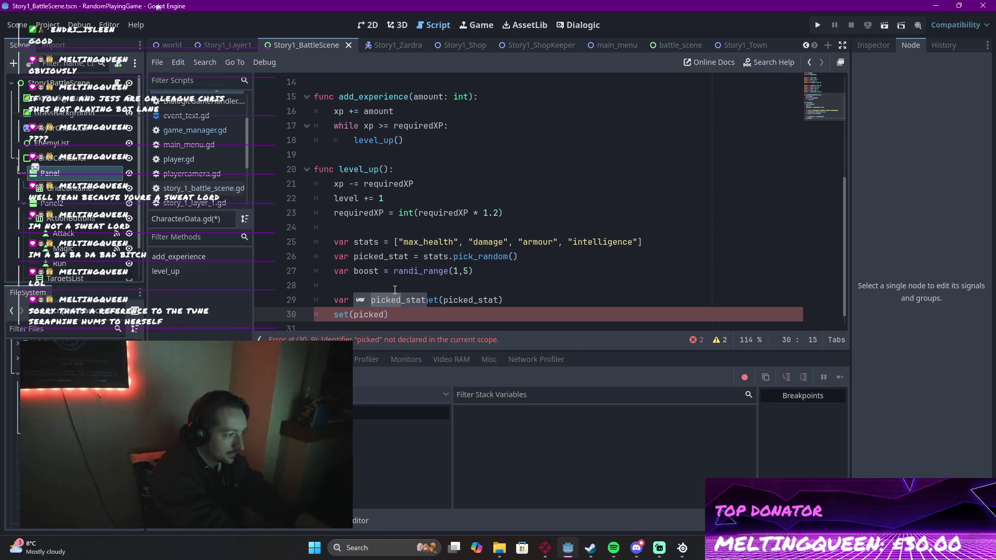
key(Return)
text(, cur)
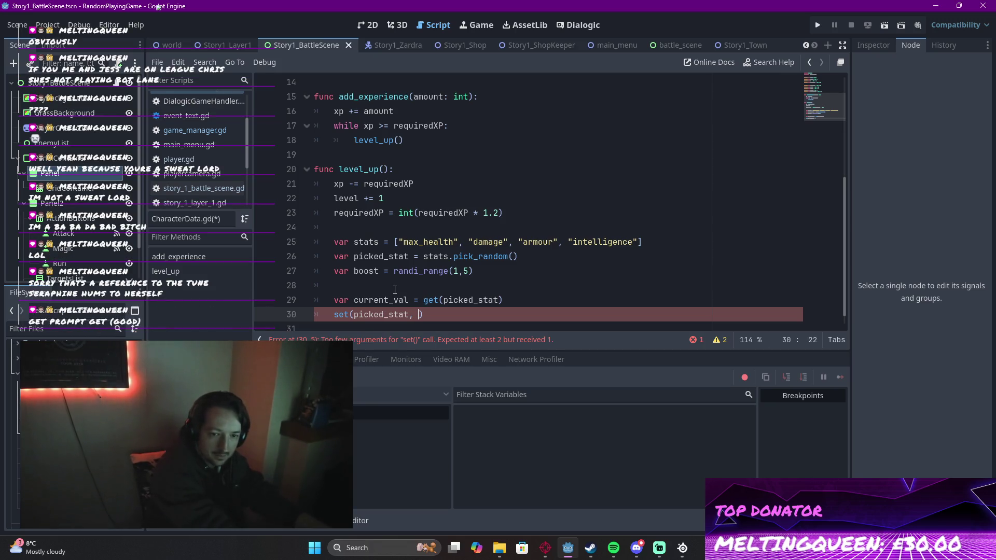
key(Return)
text(+ boost)
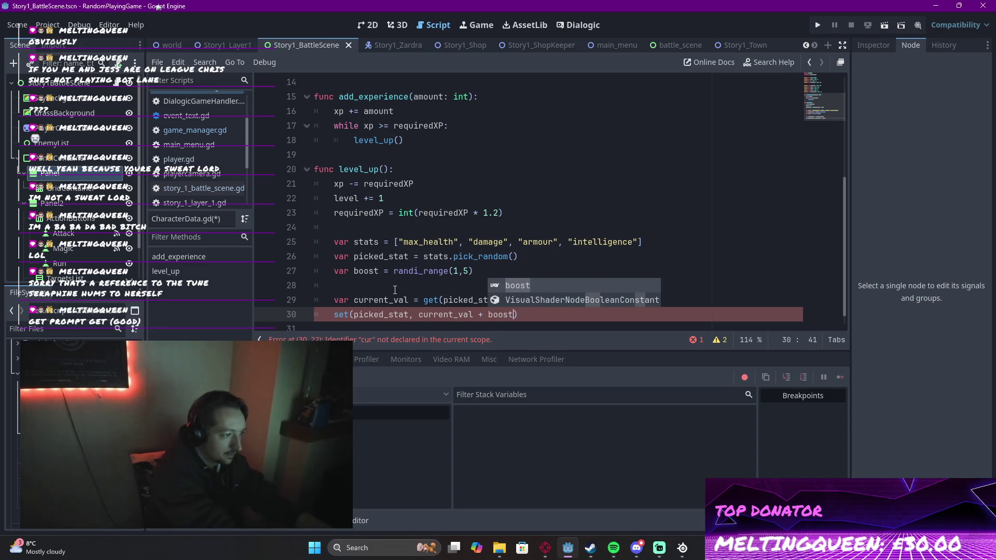
text())
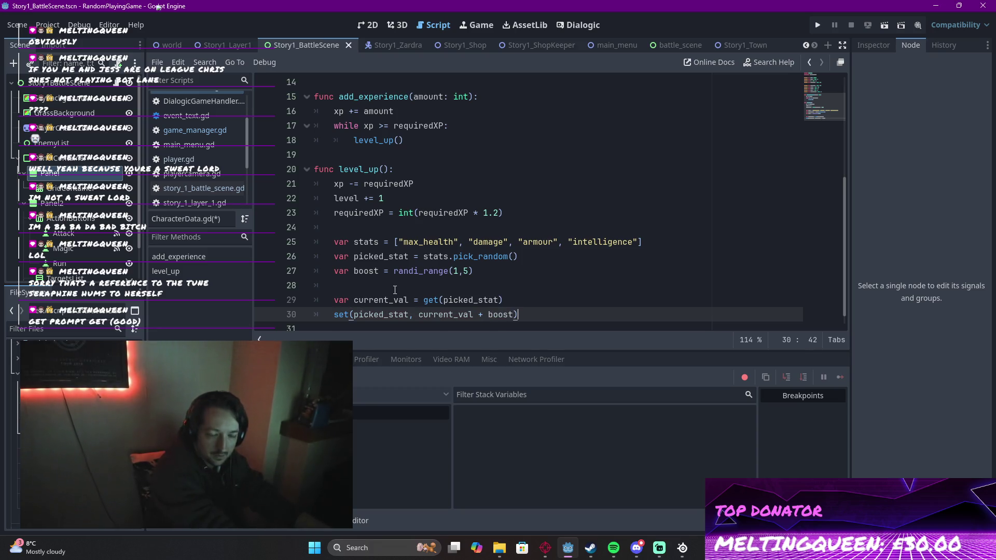
- Add health = max_health and save CharacterData.gd
key(Return)
key(Return)
text(health)
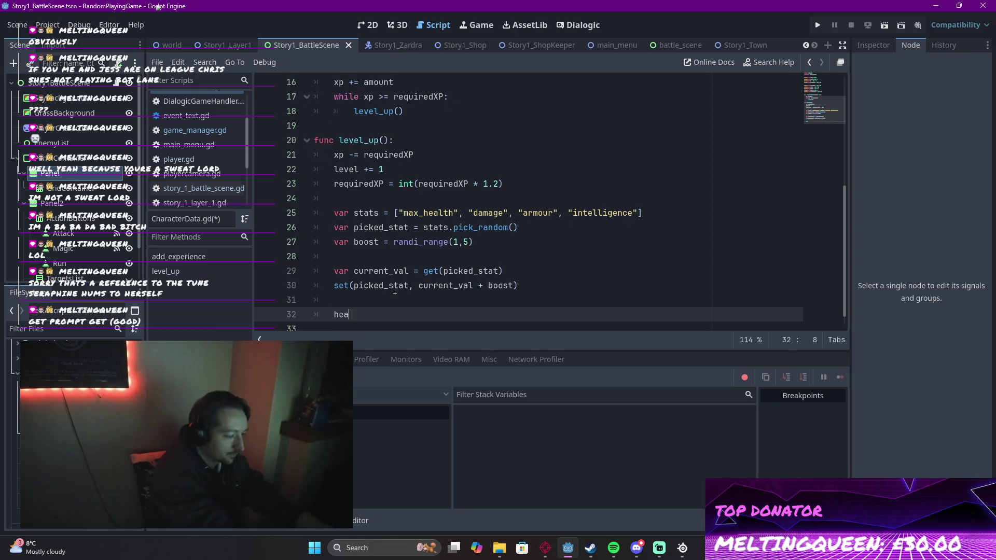
text( = max)
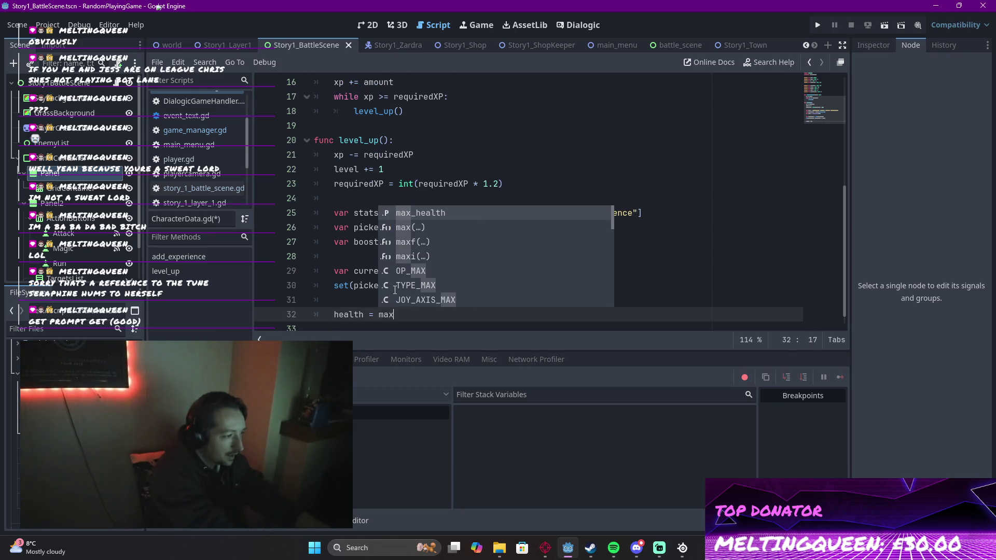
key(Return)
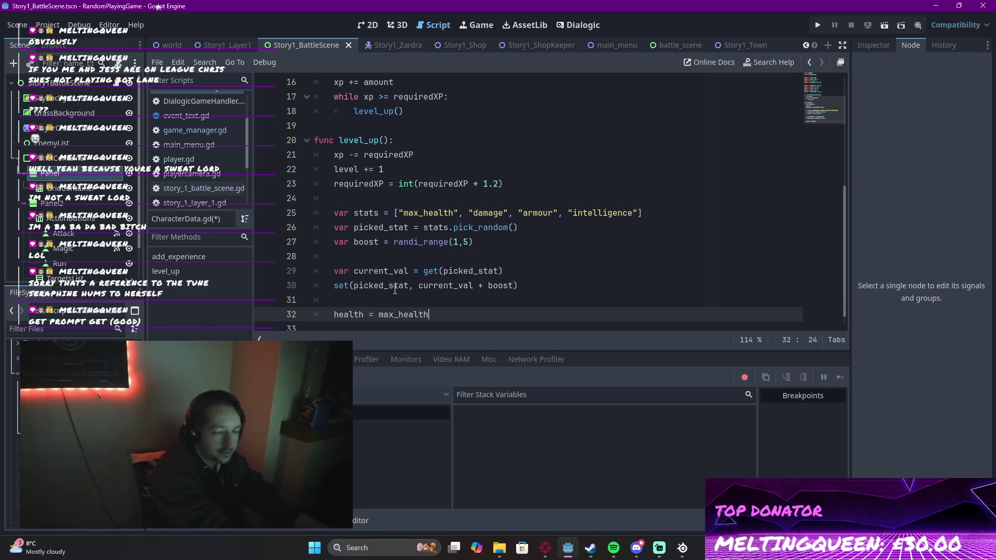
key(ctrl+s)
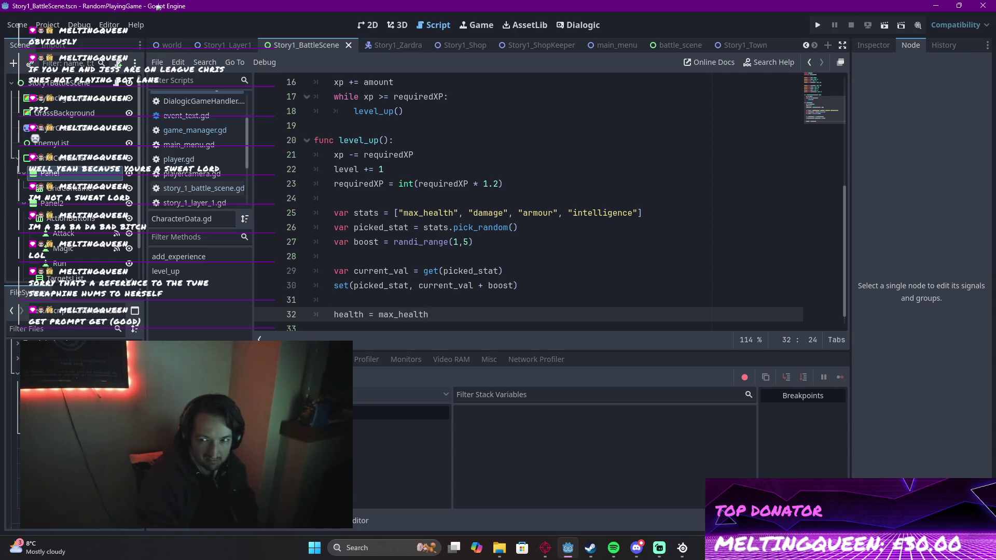
key(alt+Tab)
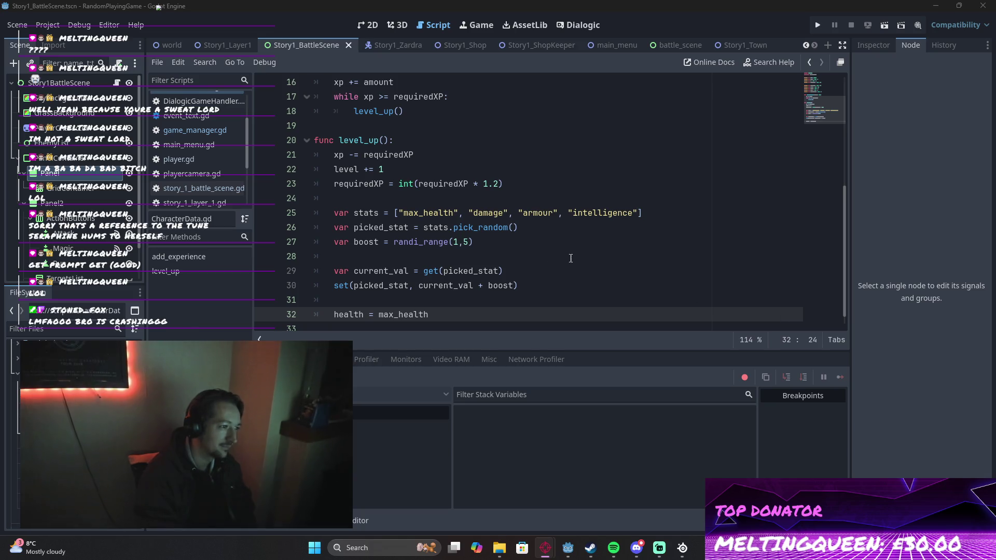
click(528, 262)
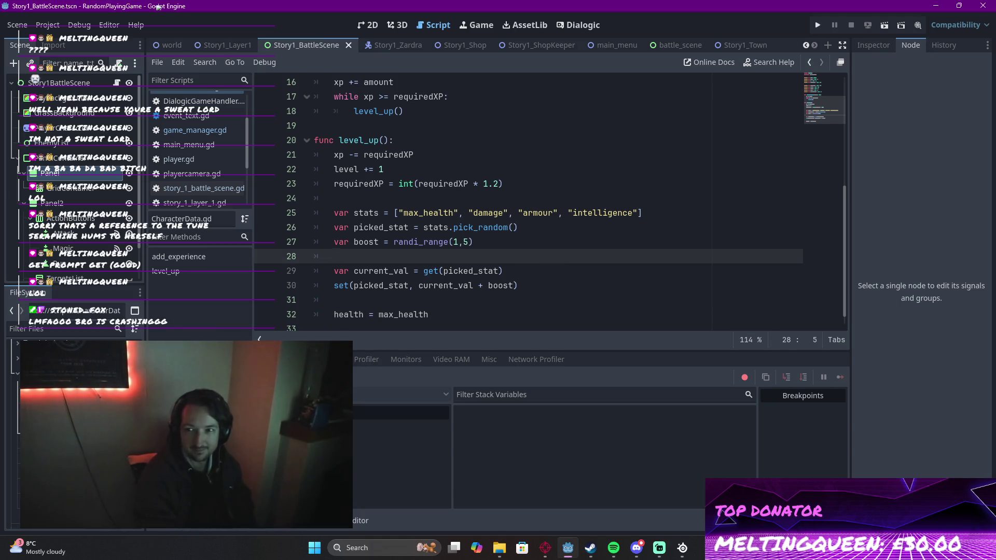
key(alt+Tab)
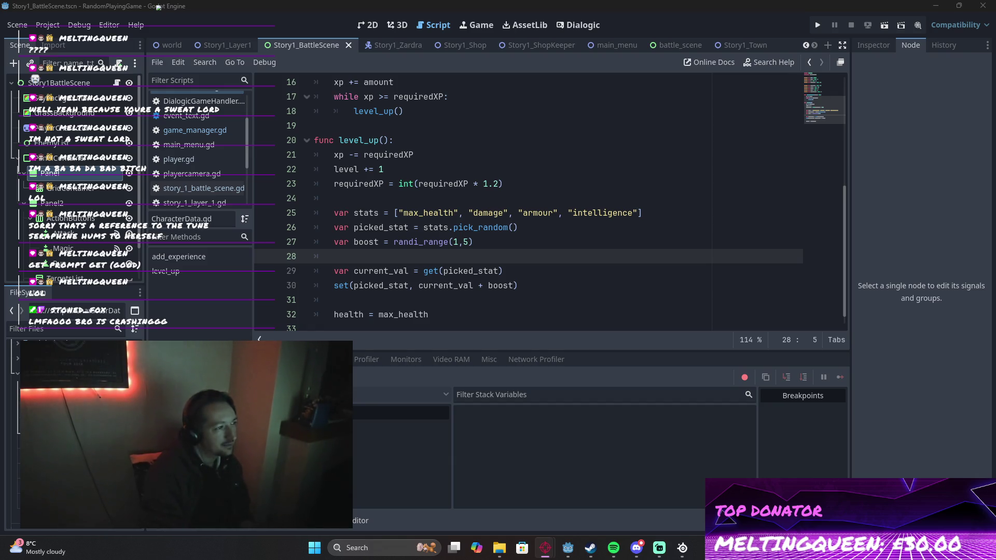
click(662, 233)
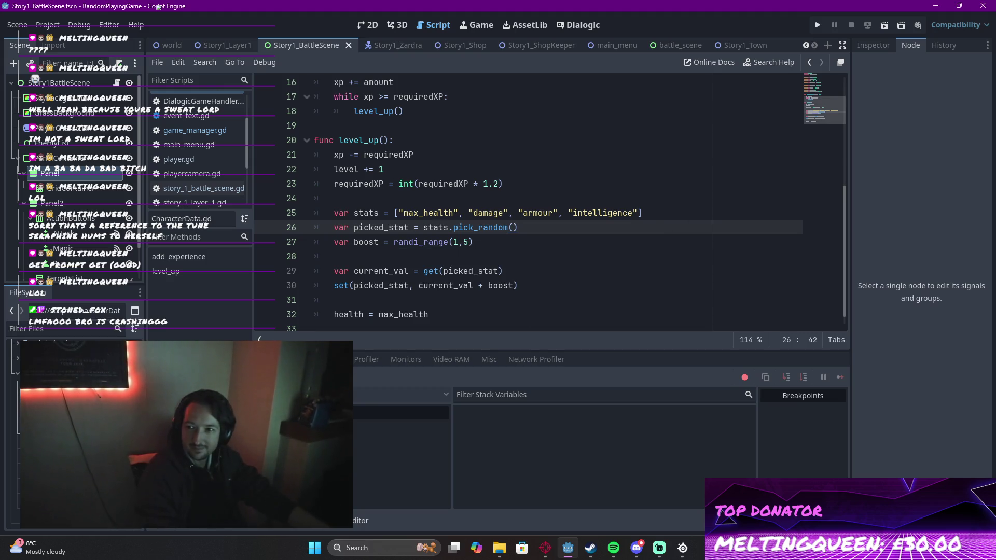
key(alt+Tab)
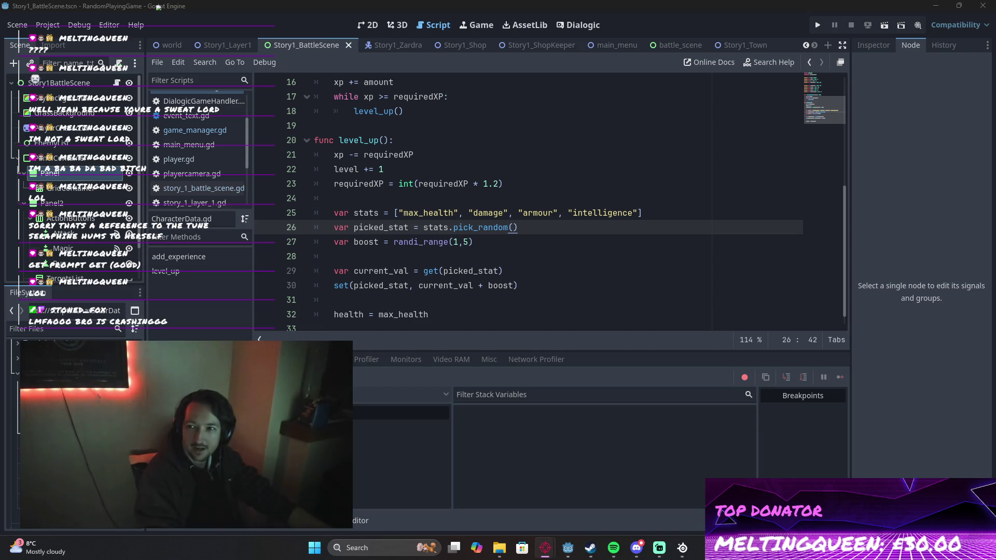
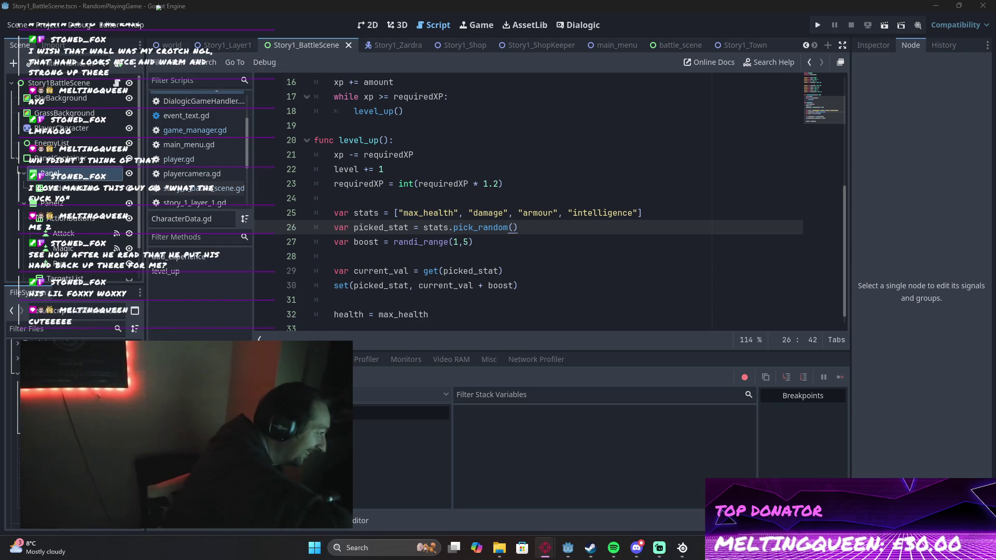
- Launch Assetto Corsa from the Steam library, filtered to ready-to-play games
click(591, 548)
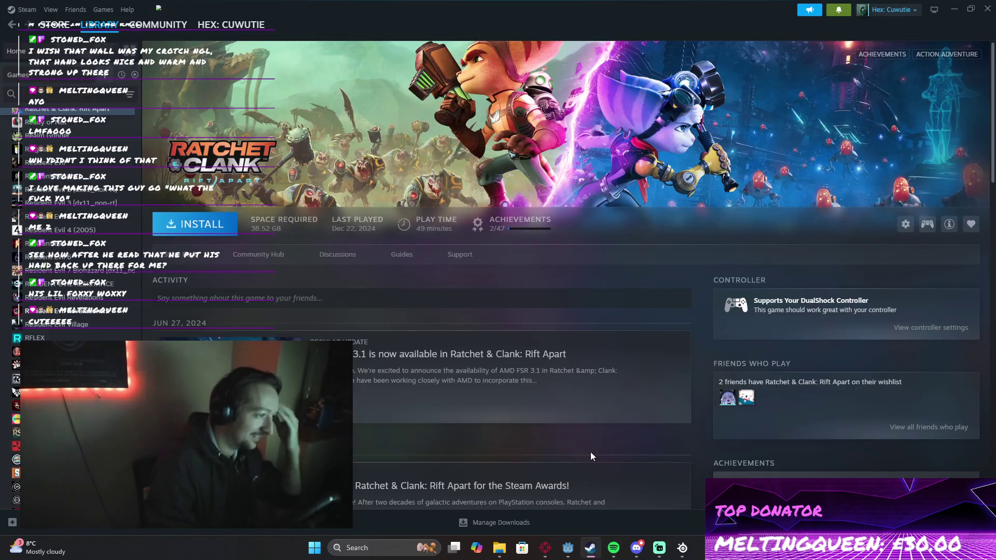
click(134, 74)
click(71, 128)
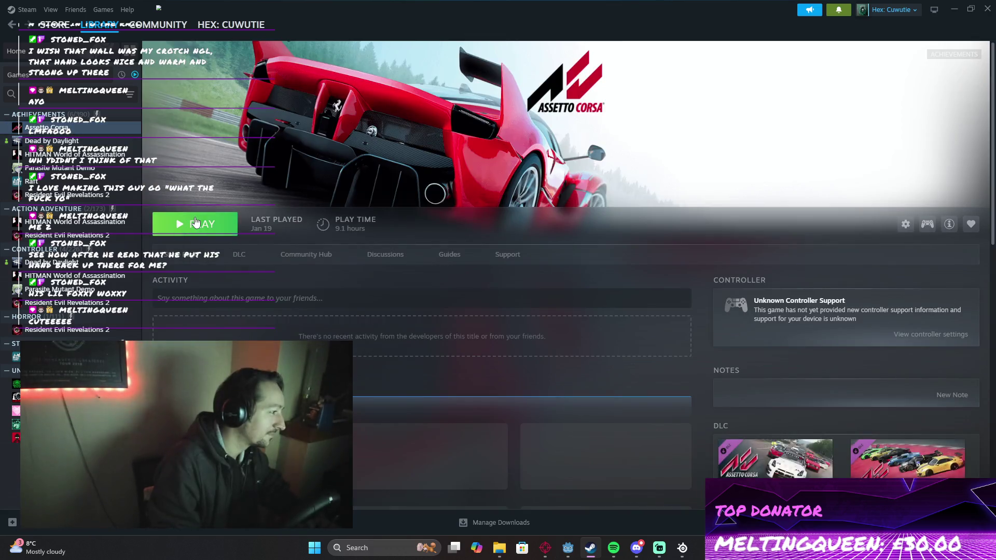
click(194, 224)
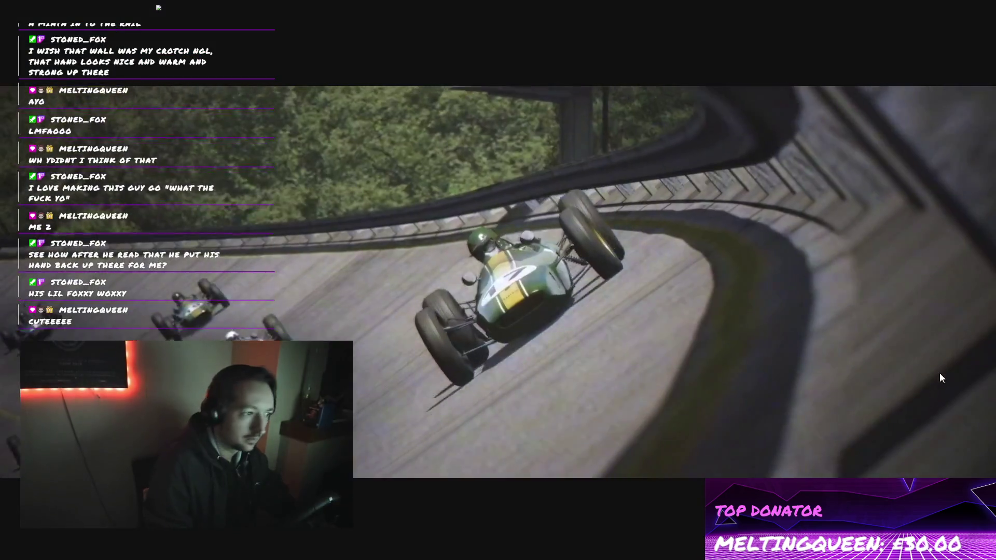
- Skip the intro and quit Assetto Corsa from the main menu's leave prompt
click(850, 362)
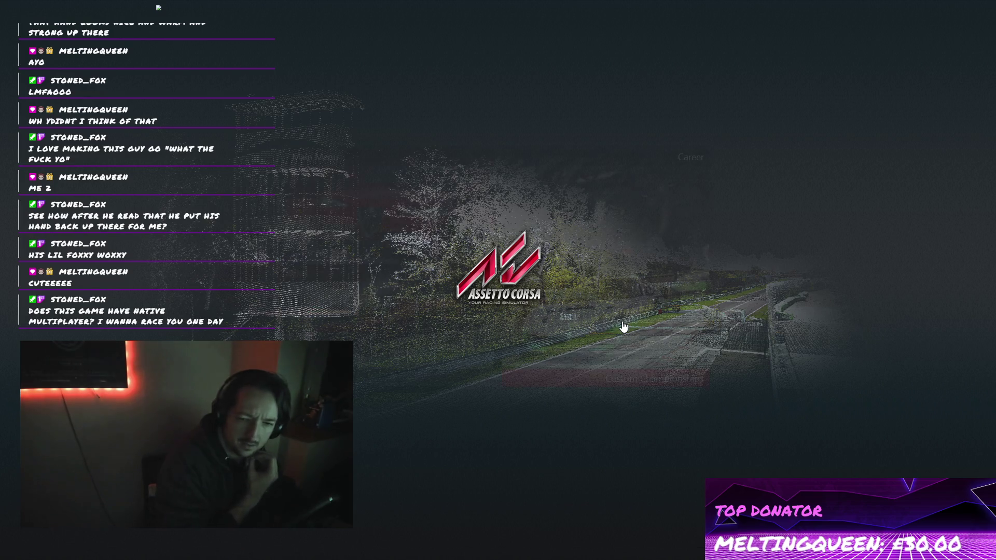
key(Escape)
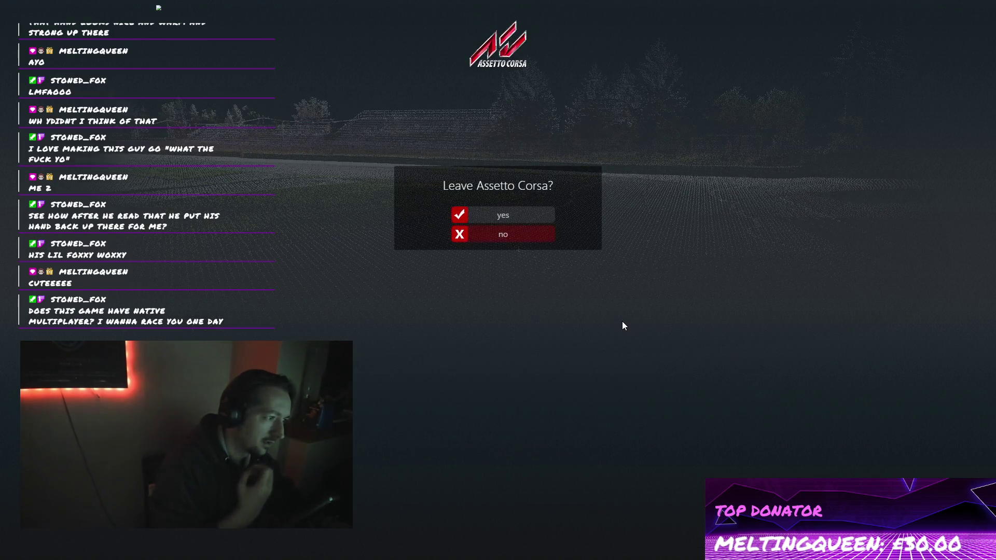
click(536, 213)
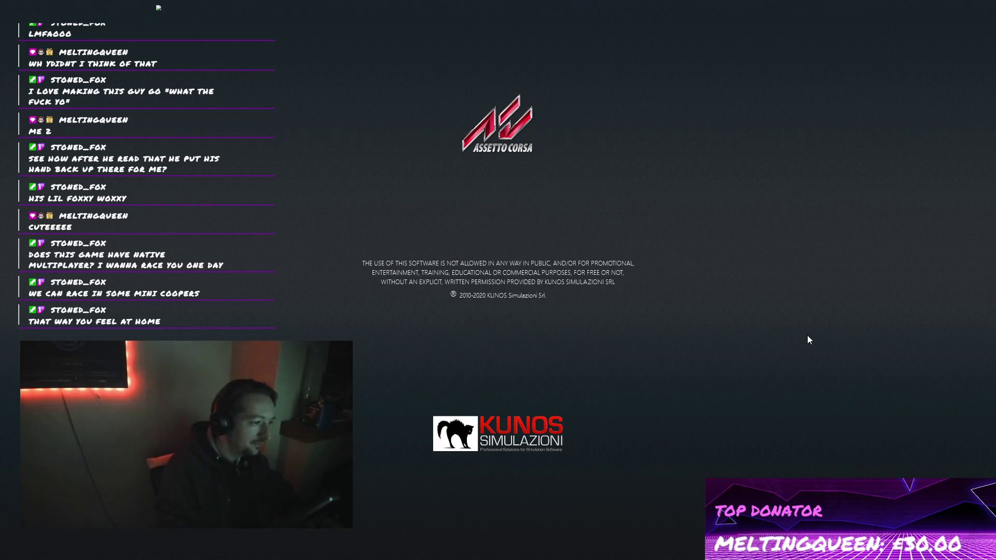
key(super)
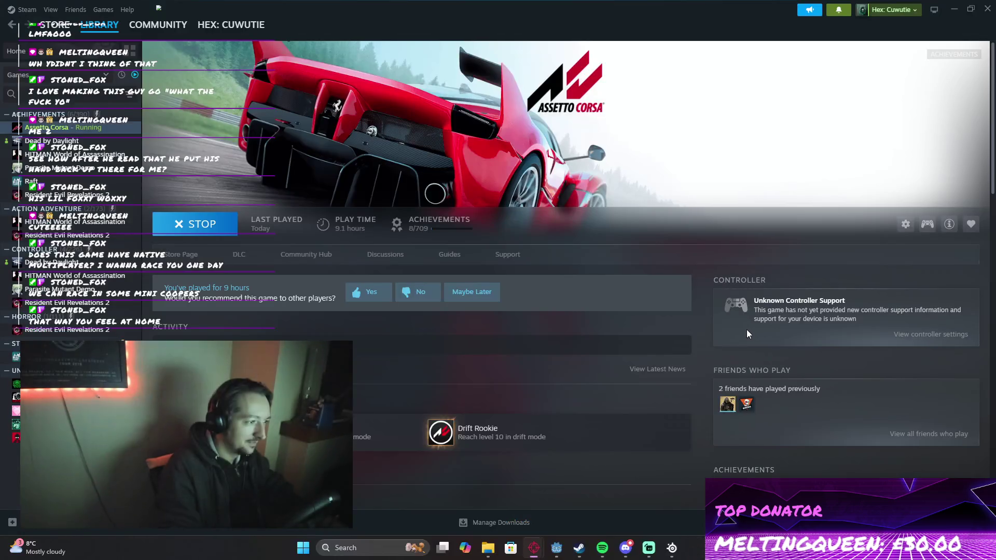
- Start Content Manager by searching 'content' in Start, then dismiss the mod-updates hint
text(content)
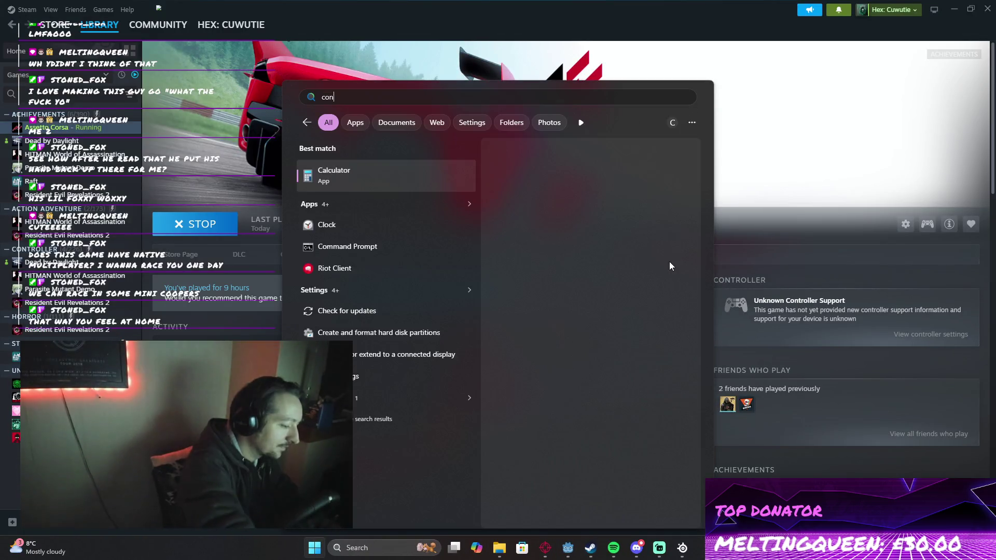
key(Return)
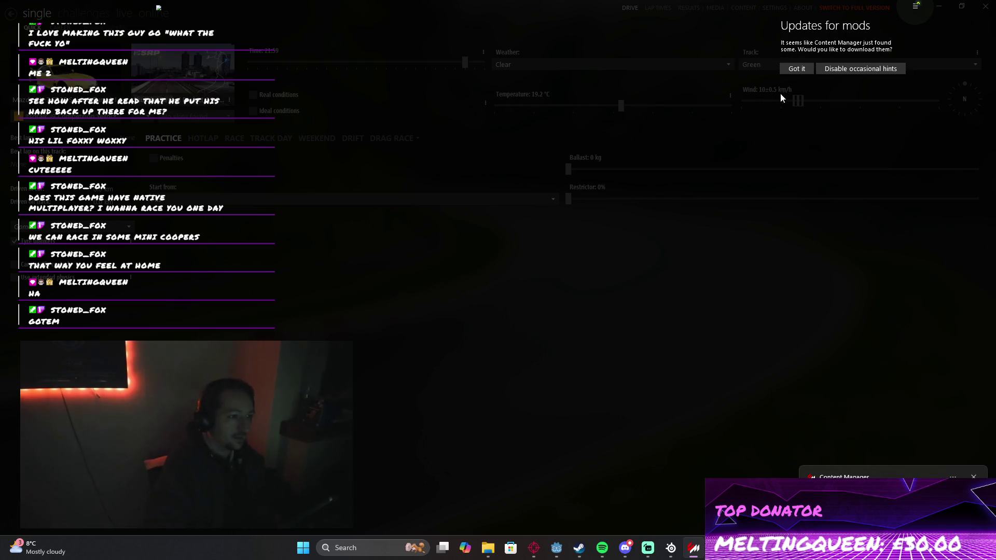
click(797, 70)
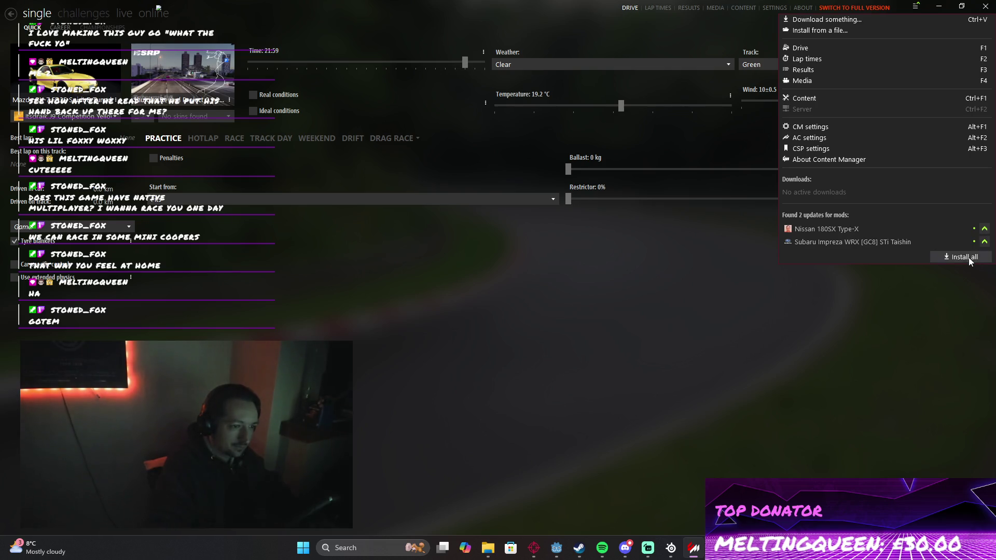
- Install all available car mod updates and check their download progress
click(964, 258)
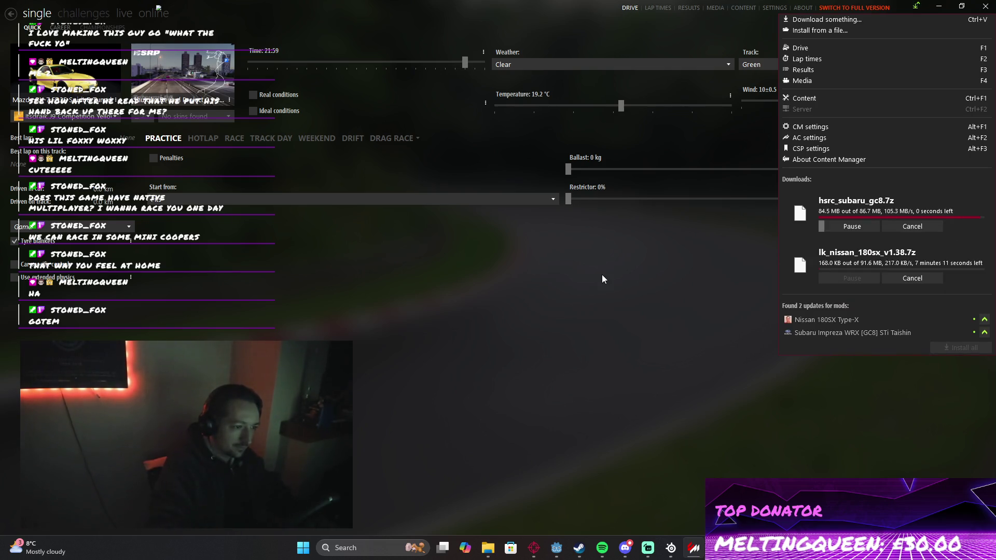
click(849, 228)
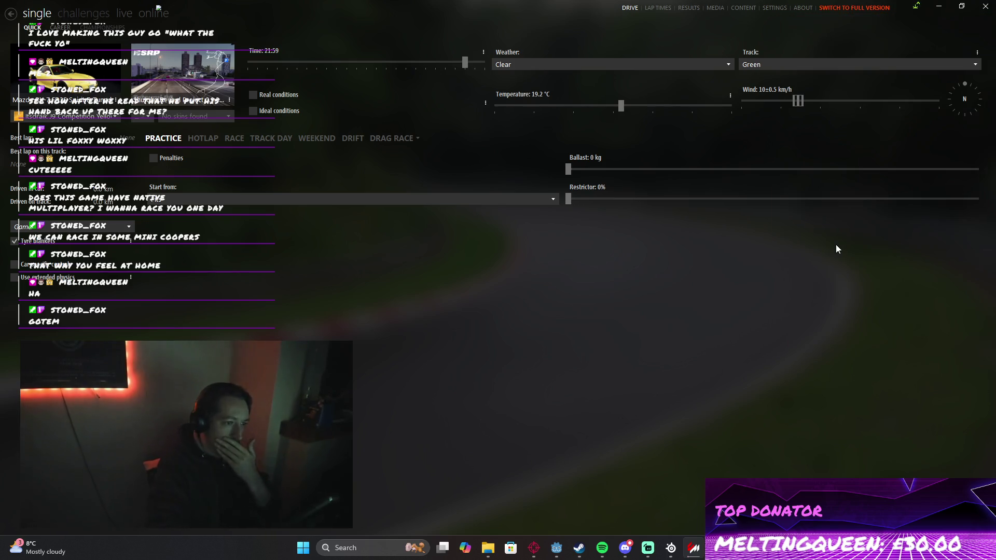
click(918, 9)
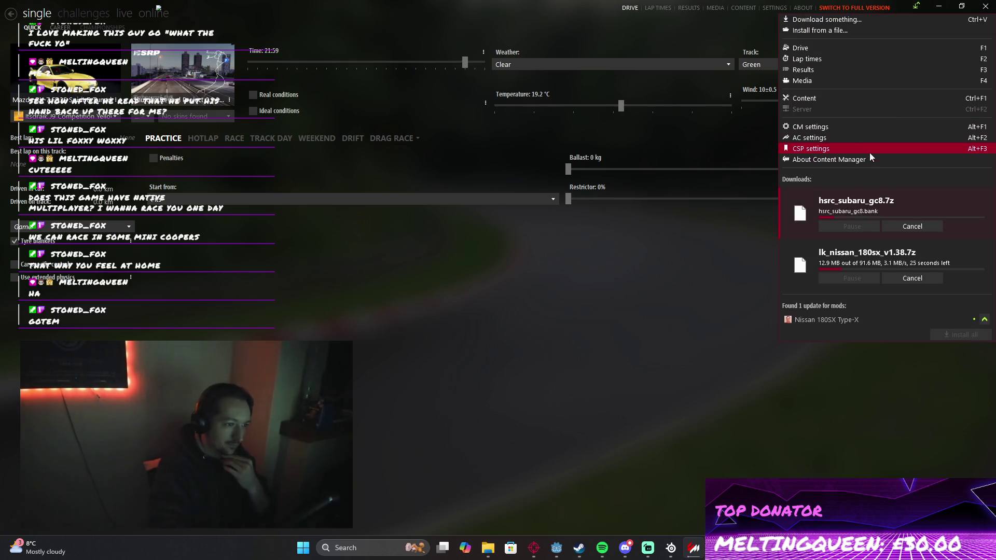
click(166, 71)
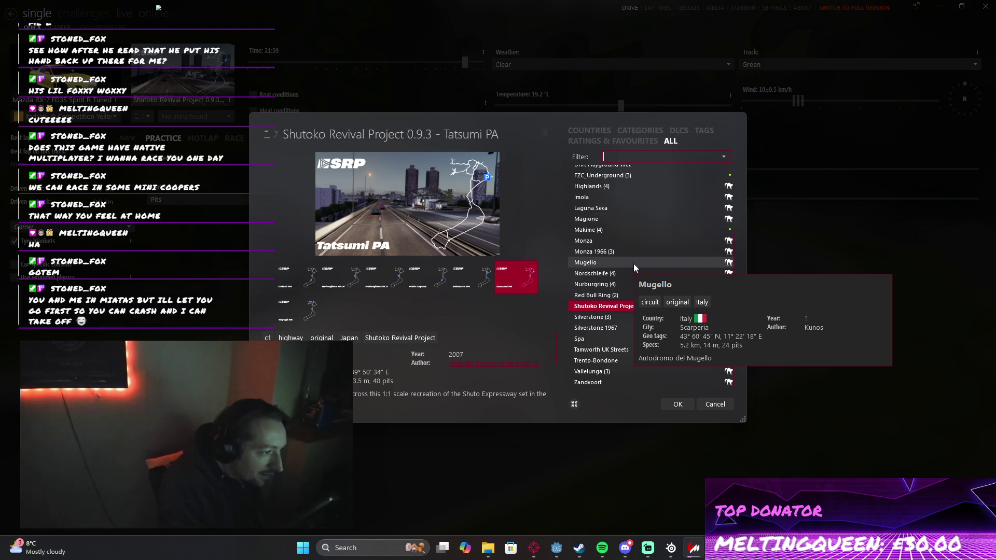
- Browse the track list past Trento-Bondone, Vallelunga and Zandvoort, and pick Makime
click(608, 361)
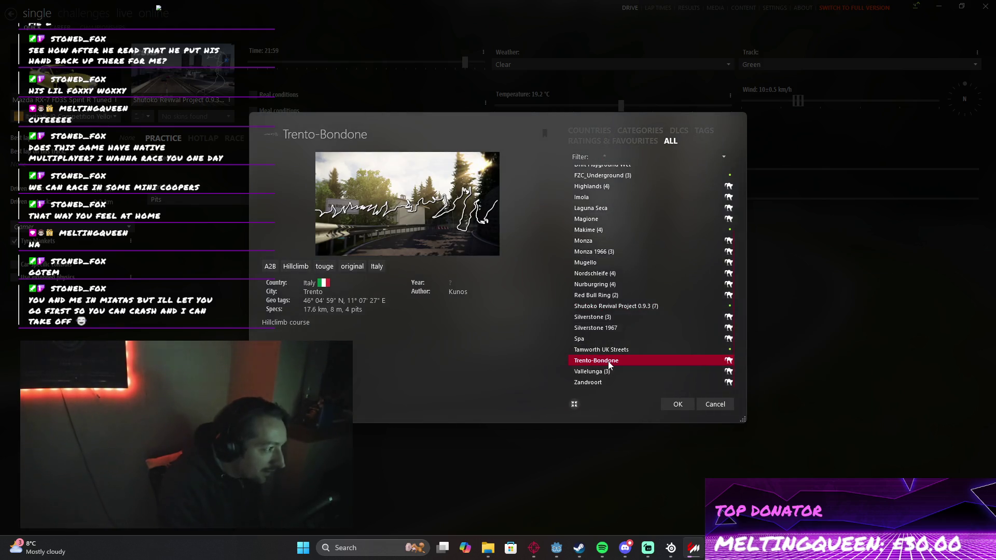
click(603, 372)
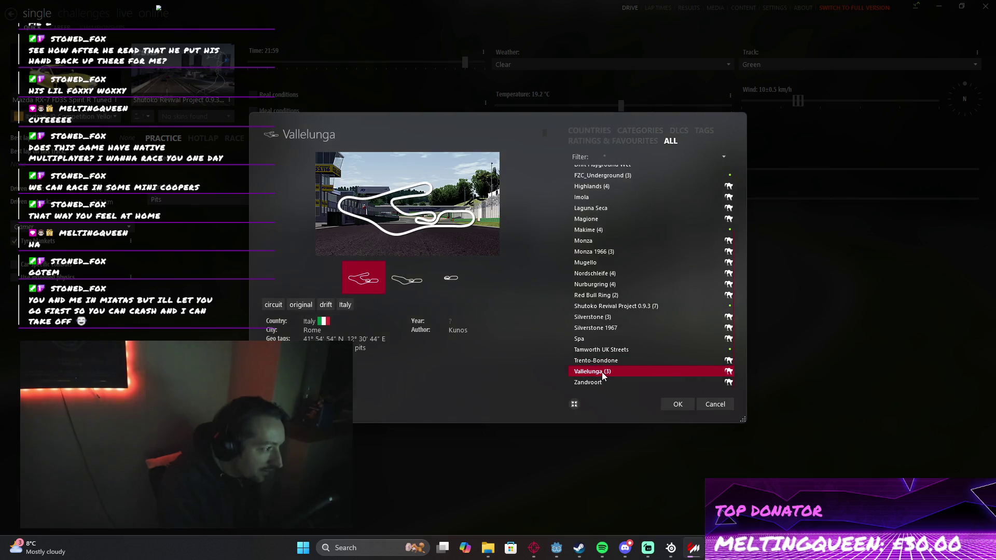
click(599, 383)
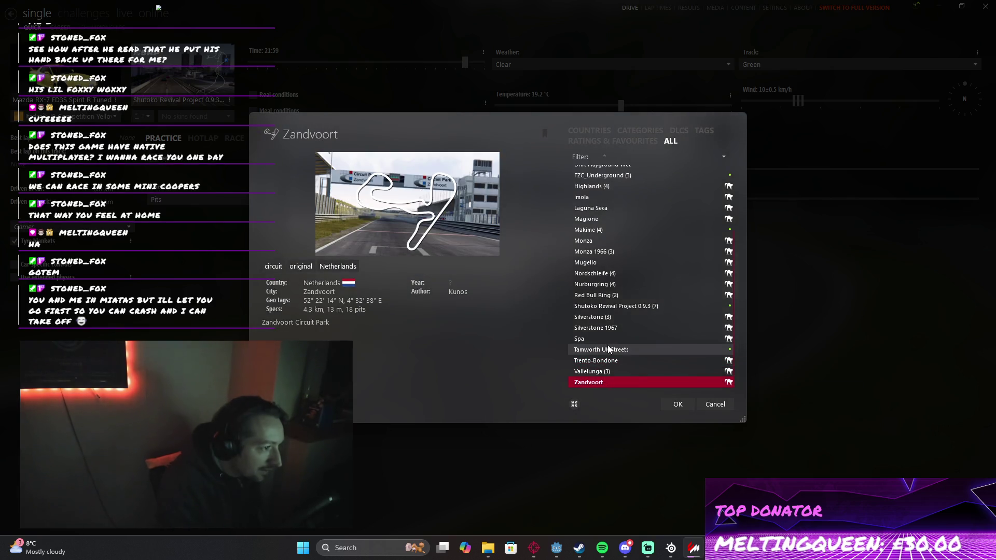
scroll(607, 346, up, 4)
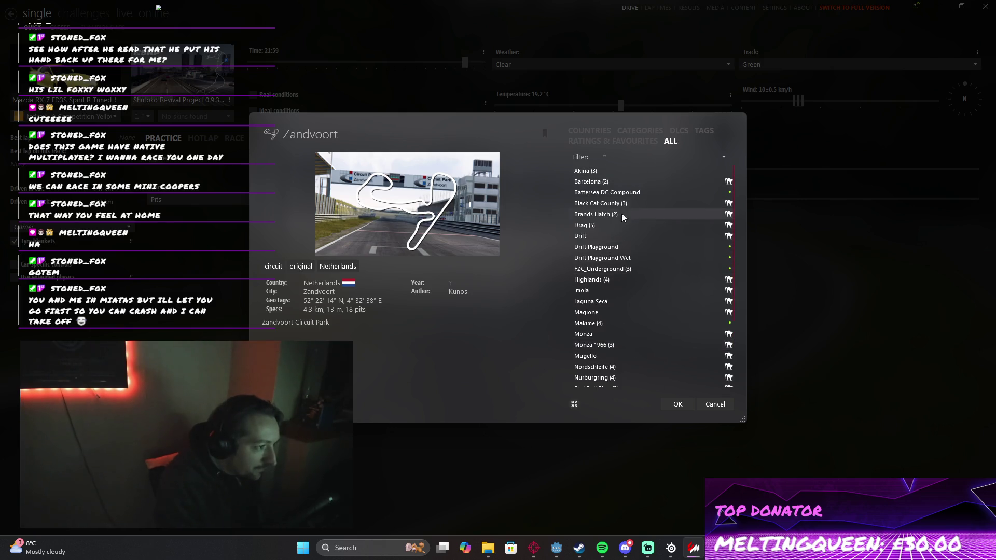
mouse_move(619, 278)
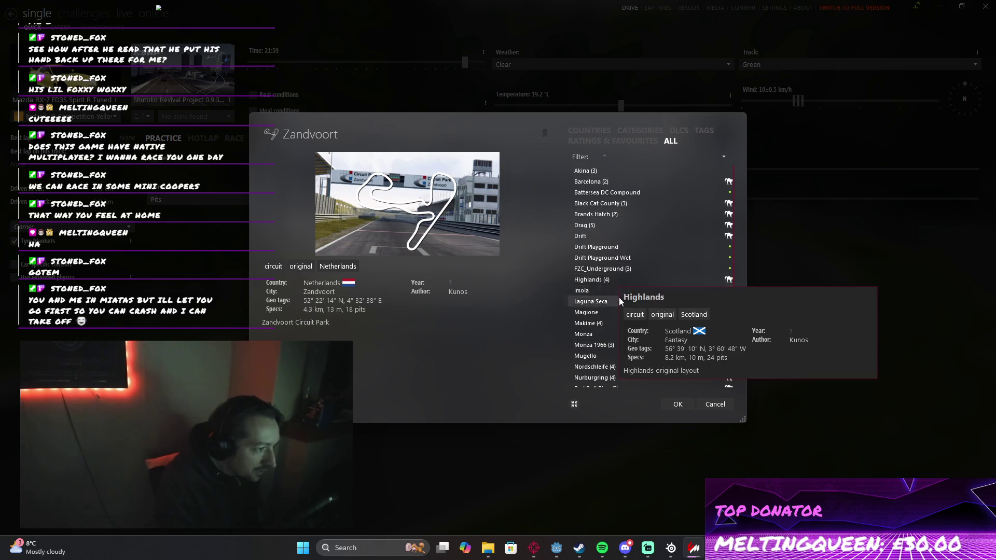
click(595, 324)
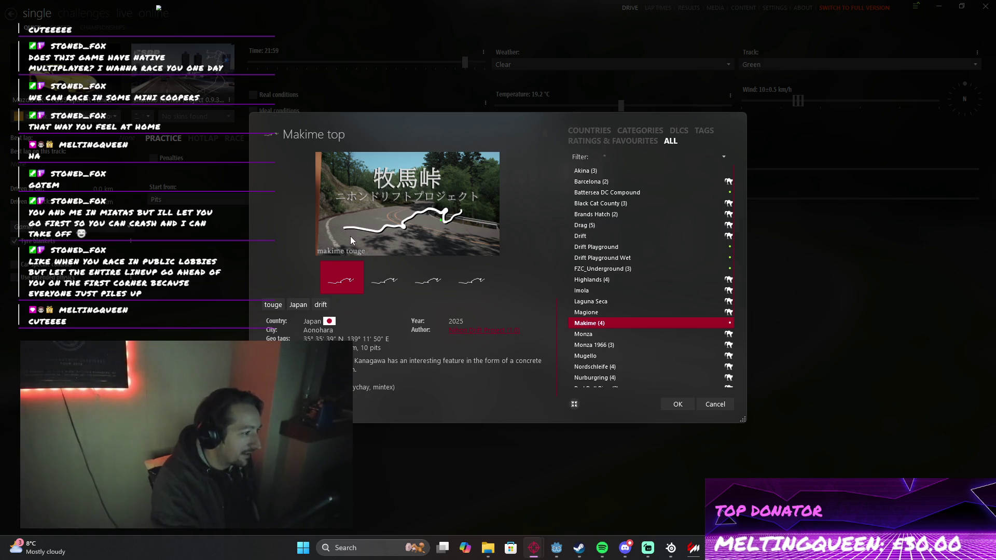
- Compare Makime's layouts and confirm Makime top as the session track
click(387, 282)
click(430, 282)
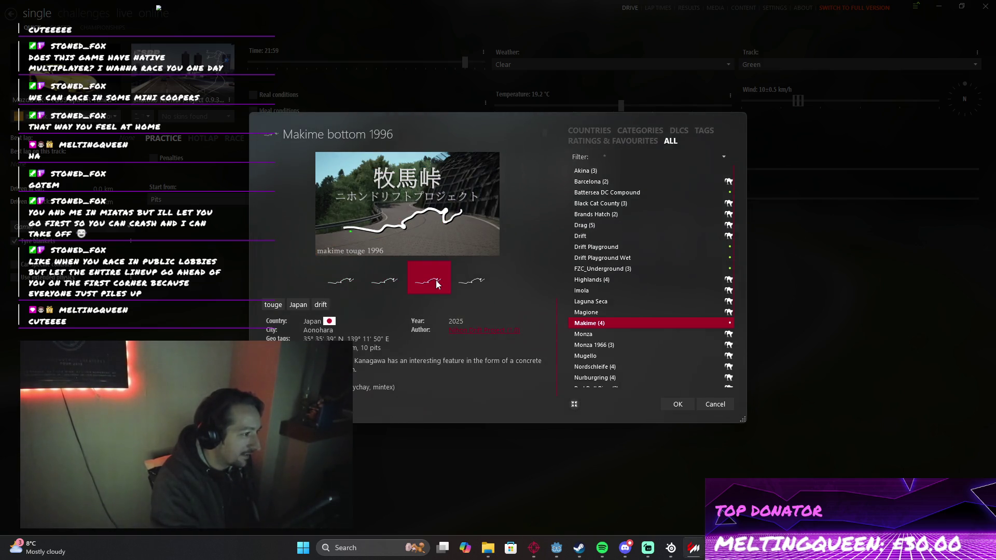
click(473, 285)
click(342, 281)
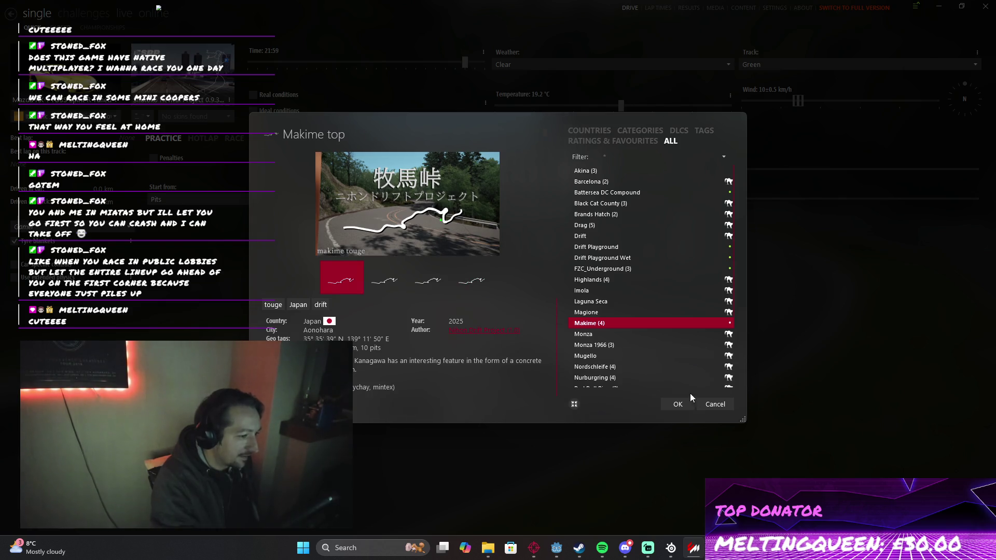
click(689, 407)
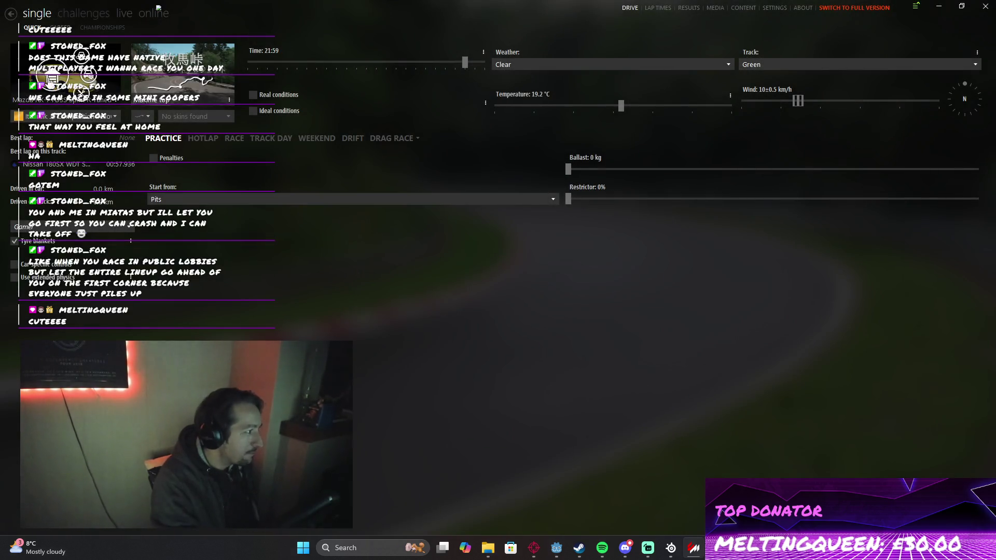
click(52, 78)
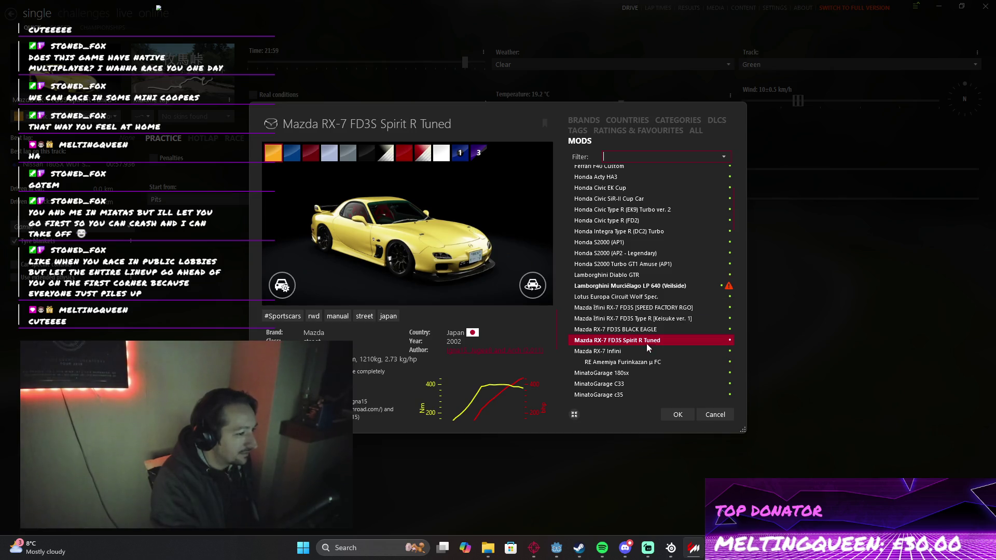
- Choose the Mazda RX-7 FD3S Spirit R Tuned as the practice car
click(605, 343)
click(674, 416)
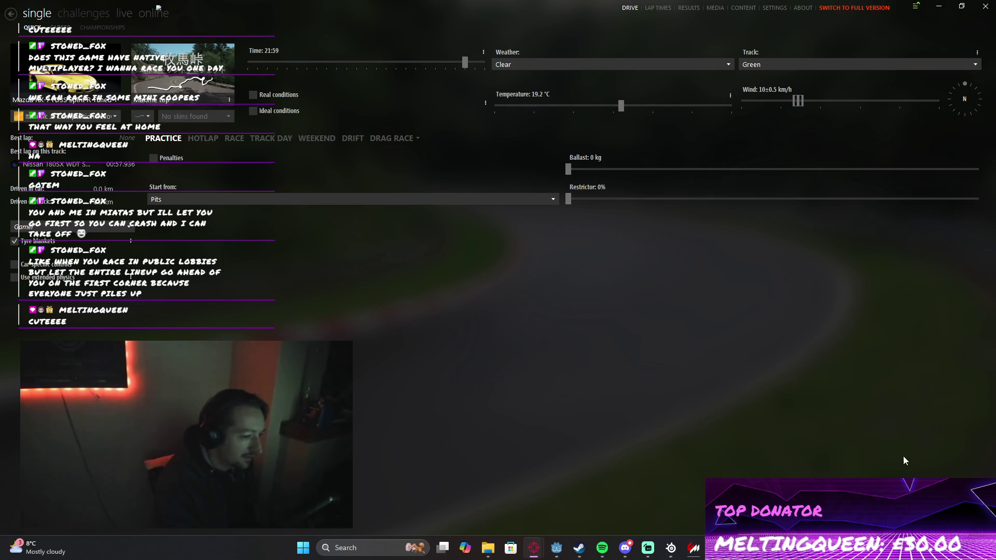
click(602, 548)
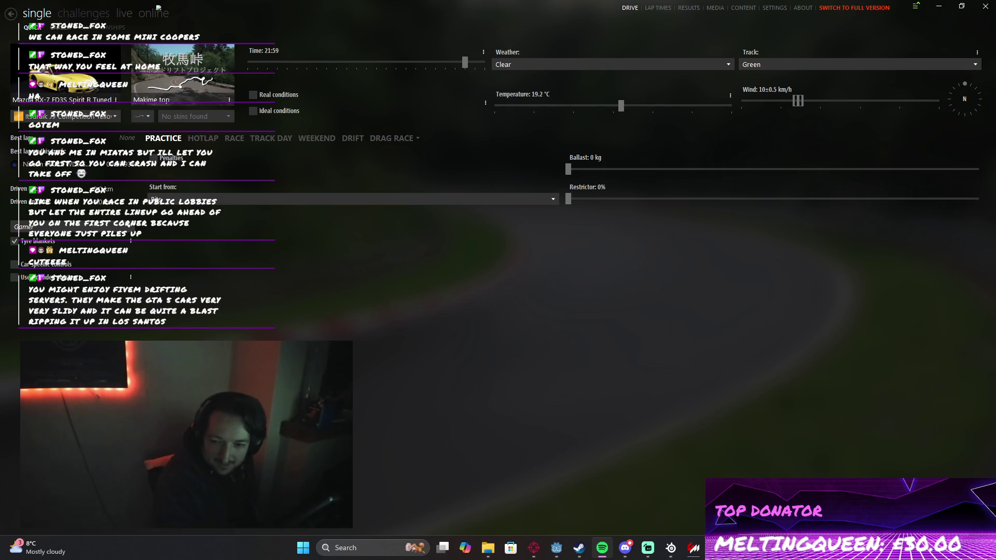
- Start the RX-7 practice on Makime top, then exit and close the results
click(614, 418)
key(ctrl+g)
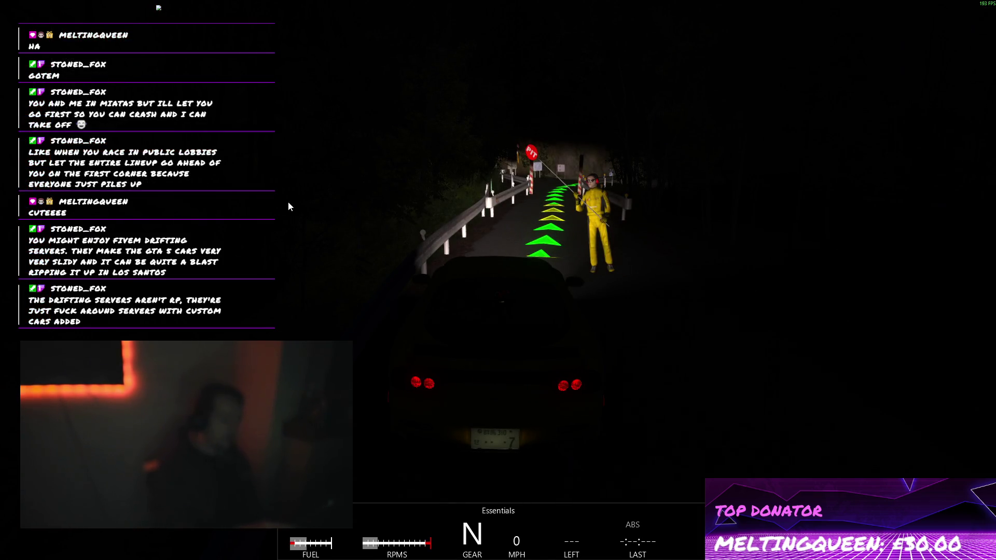
key(Escape)
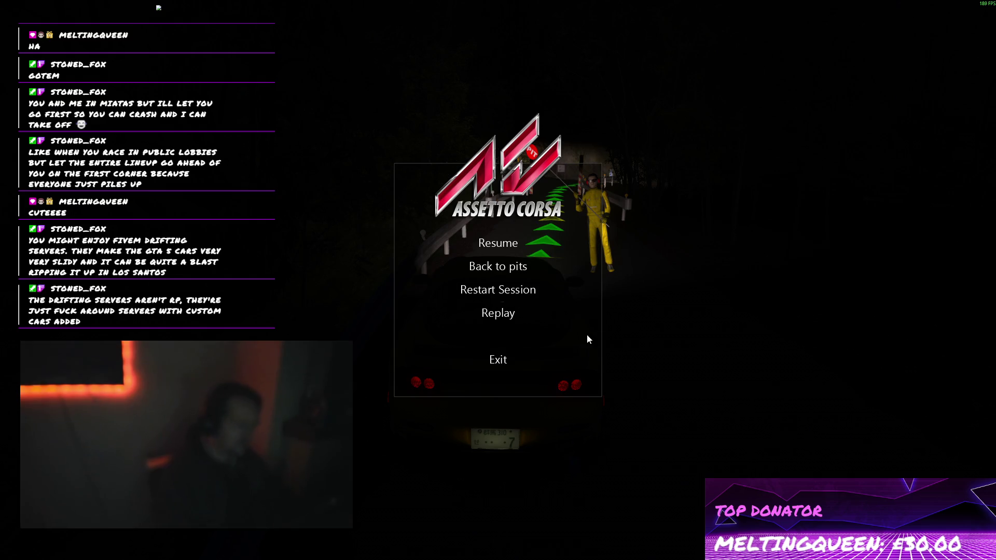
click(504, 358)
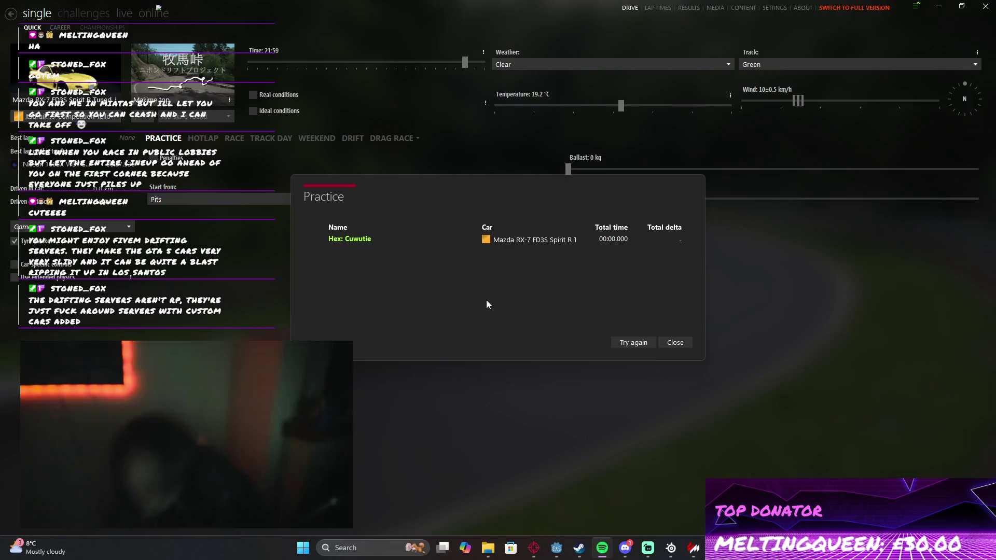
click(672, 343)
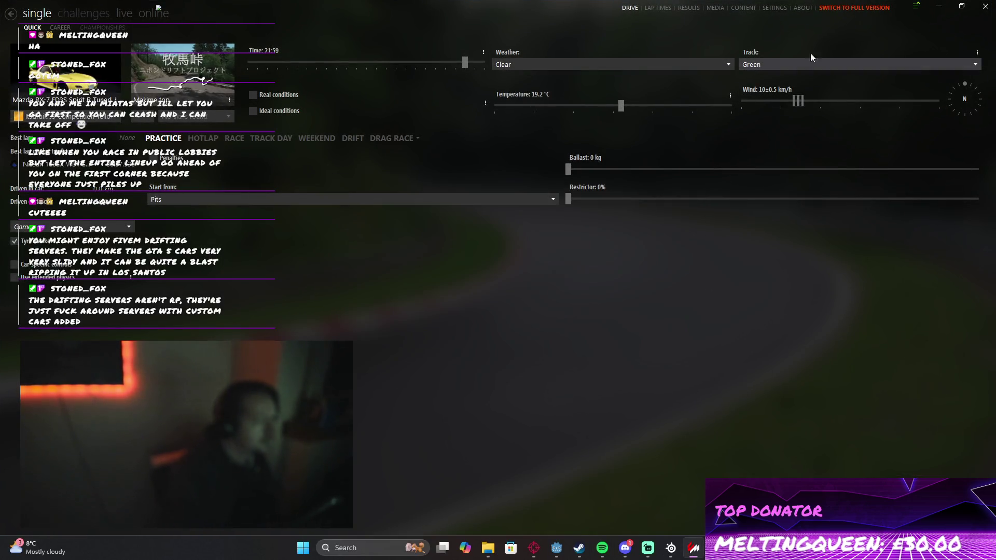
- In Controls settings, rebind Next gear and Previous gear to the wheel paddles
click(767, 9)
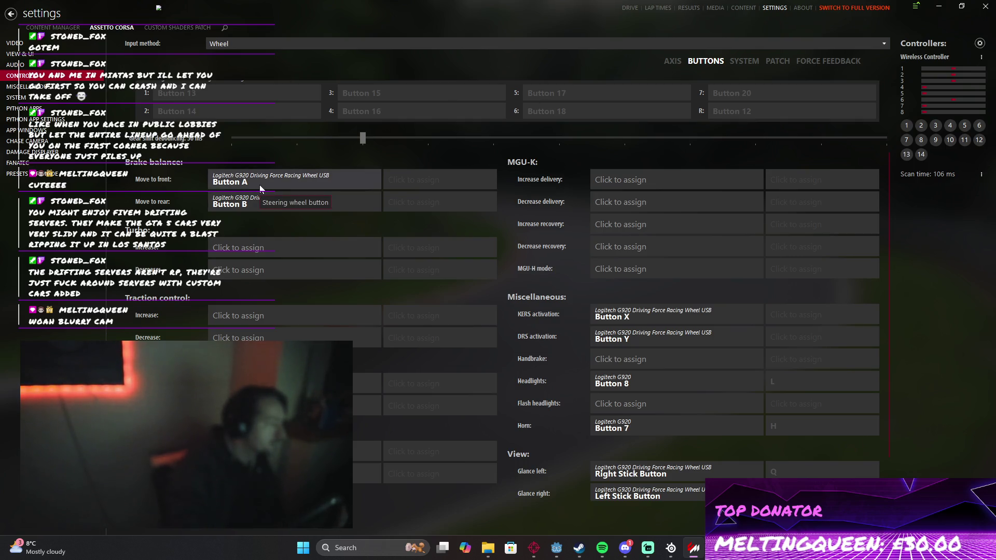
scroll(253, 258, up, 2)
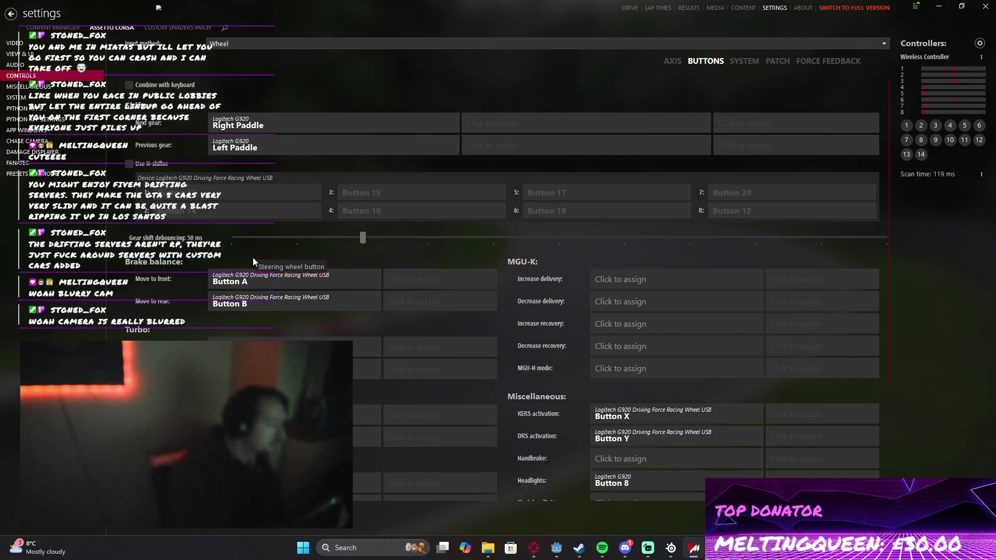
click(254, 123)
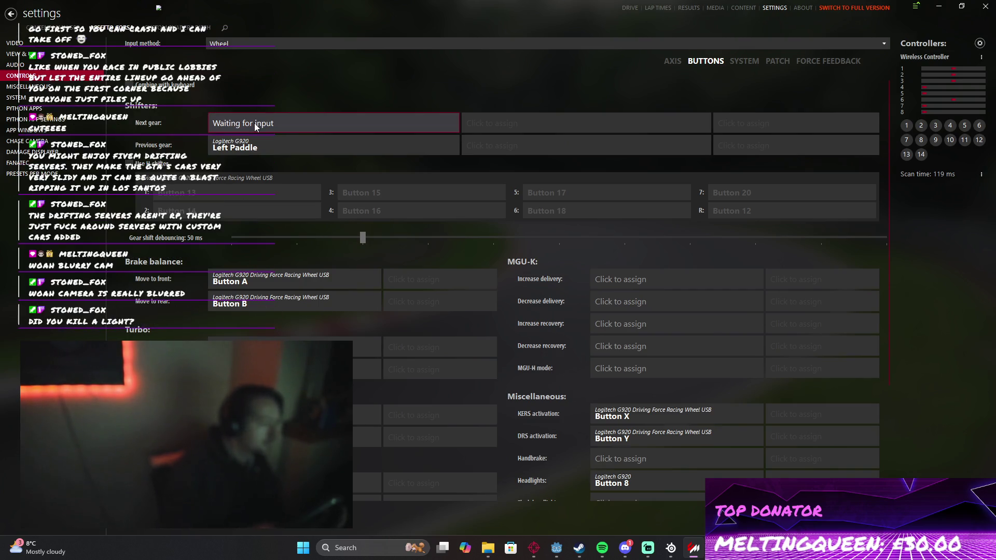
click(262, 145)
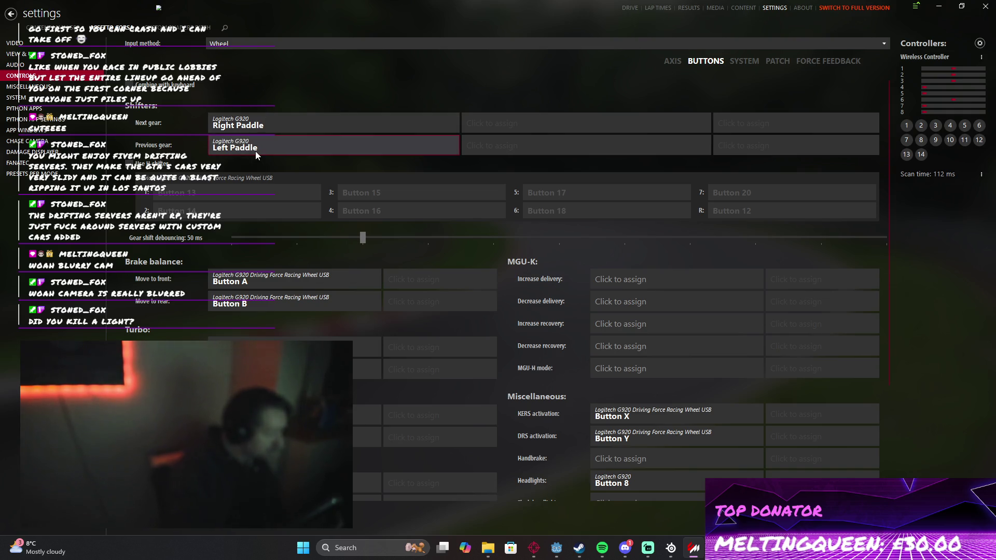
click(256, 151)
click(257, 127)
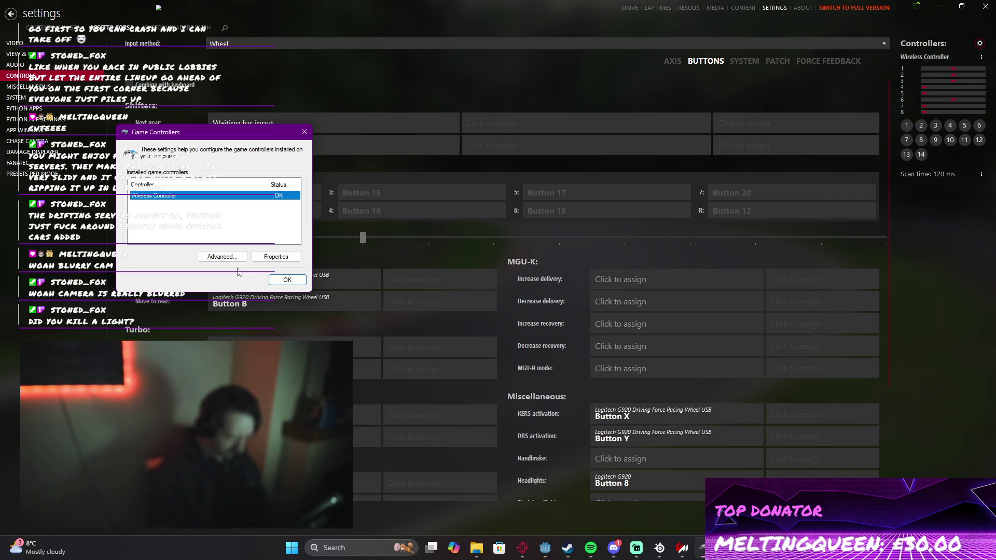
click(285, 279)
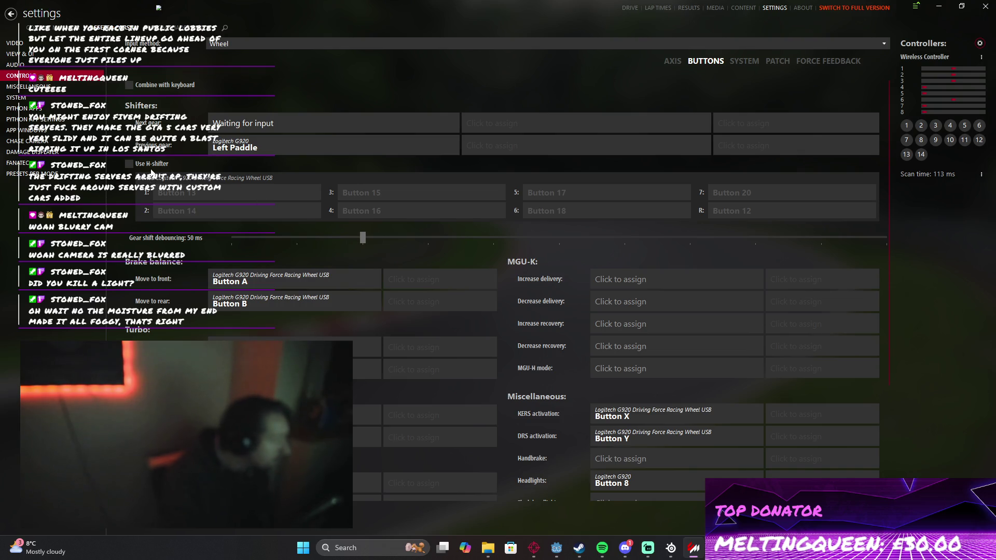
- Toggle the input method to gamepad and back to wheel
click(242, 44)
click(235, 68)
click(238, 43)
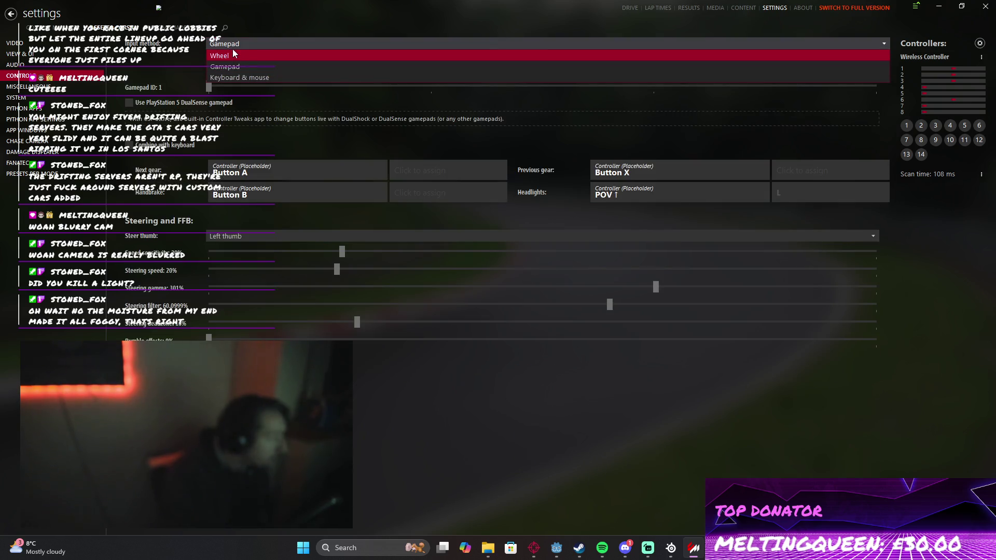
click(231, 54)
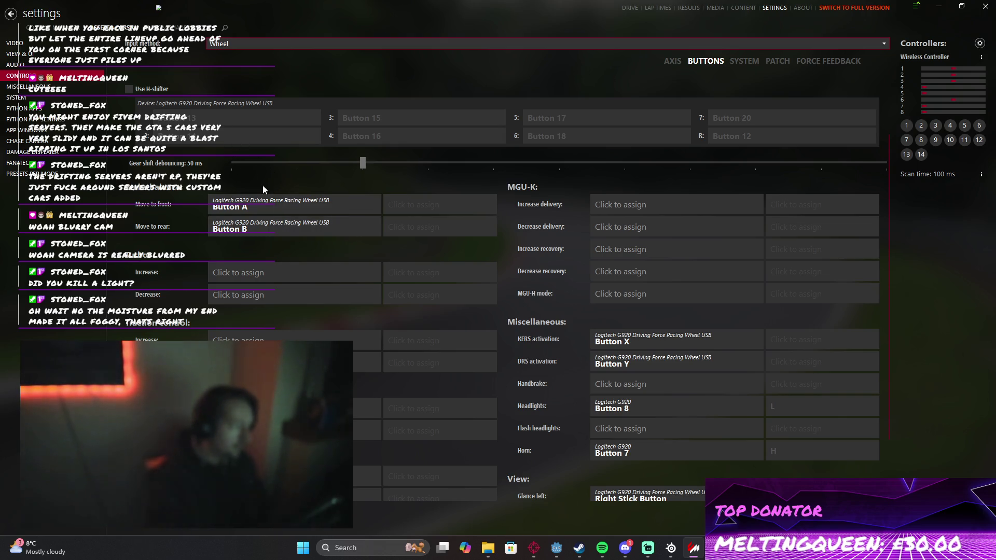
scroll(258, 189, down, 2)
scroll(259, 217, up, 5)
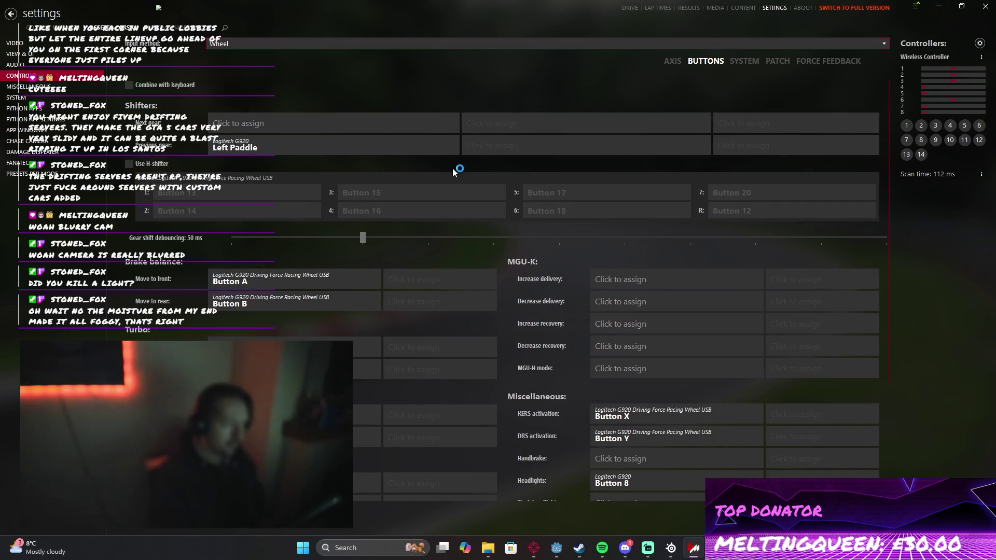
- Rebind the Steering and Gas Pedal axes to the wheel
click(672, 61)
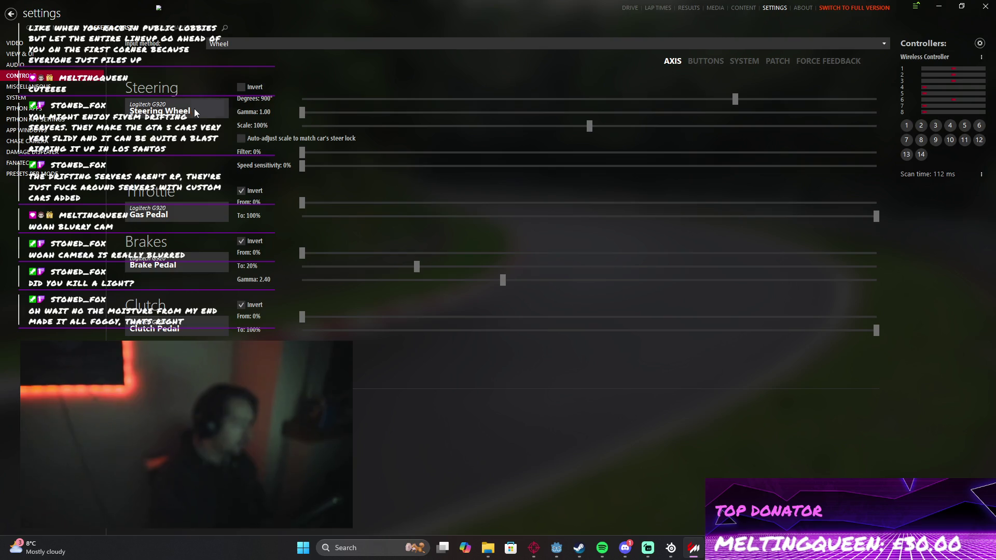
click(191, 105)
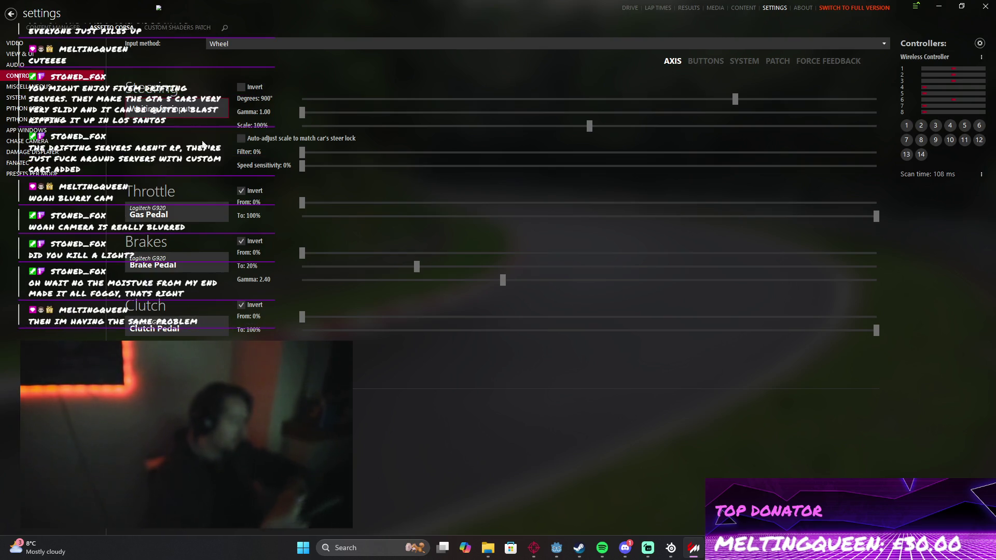
click(187, 213)
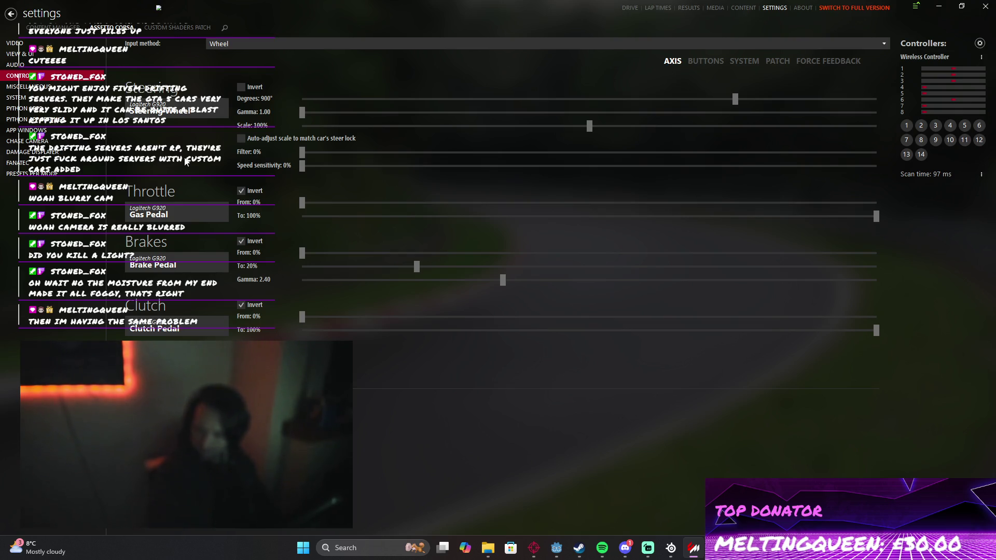
key(alt+Tab)
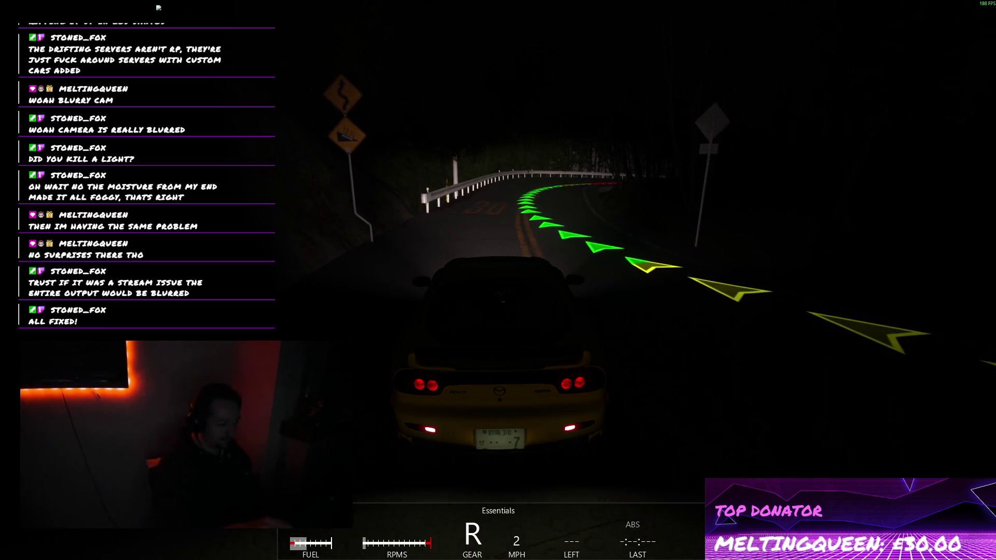
- Pause the night RX-7 session and exit it
key(Escape)
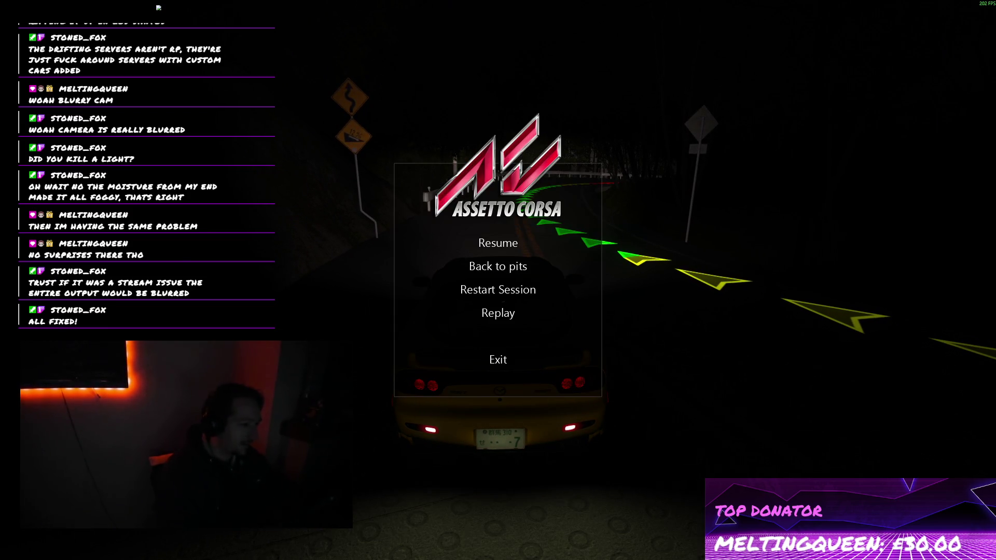
click(502, 358)
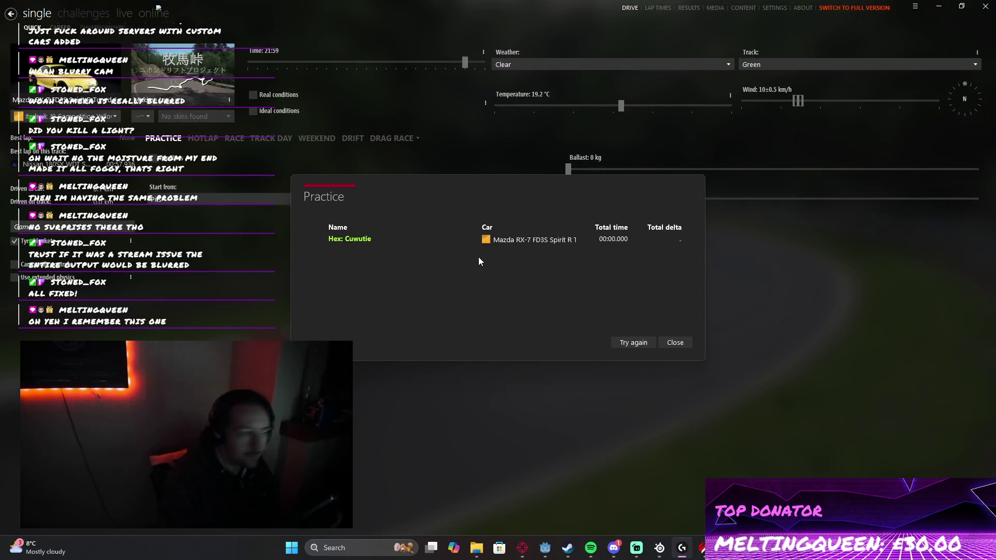
- Close the results, review the wheel button assignments in Controls, and return to Drive
click(677, 343)
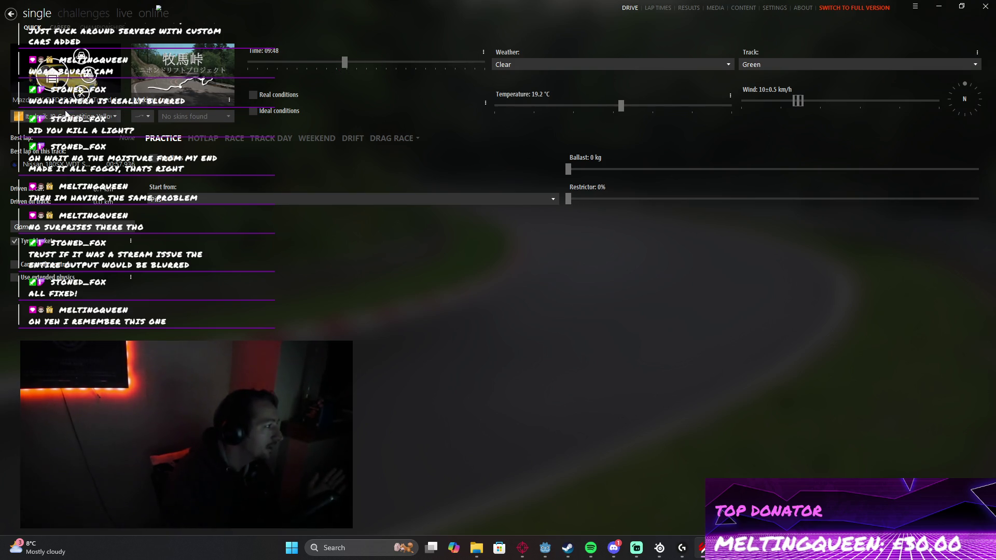
click(733, 9)
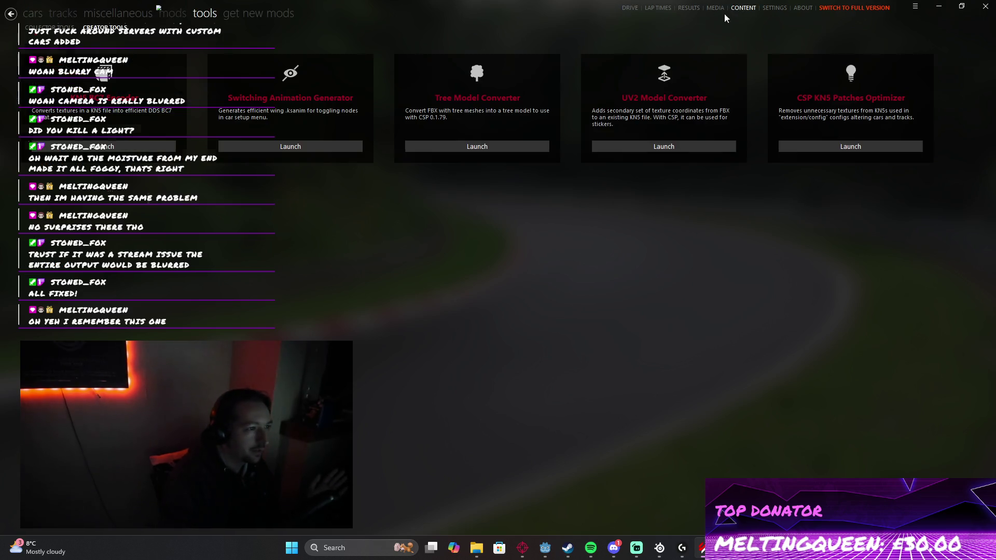
click(775, 8)
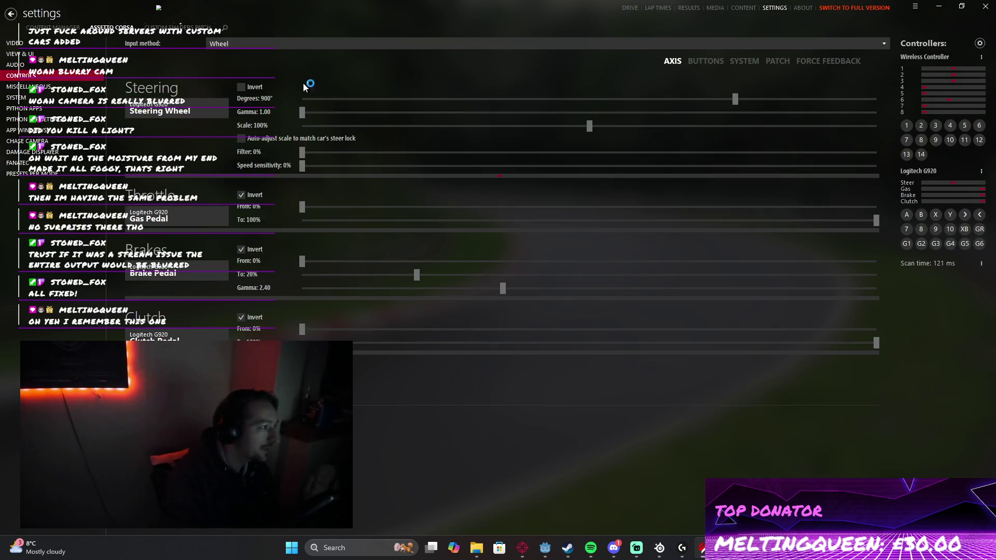
click(701, 67)
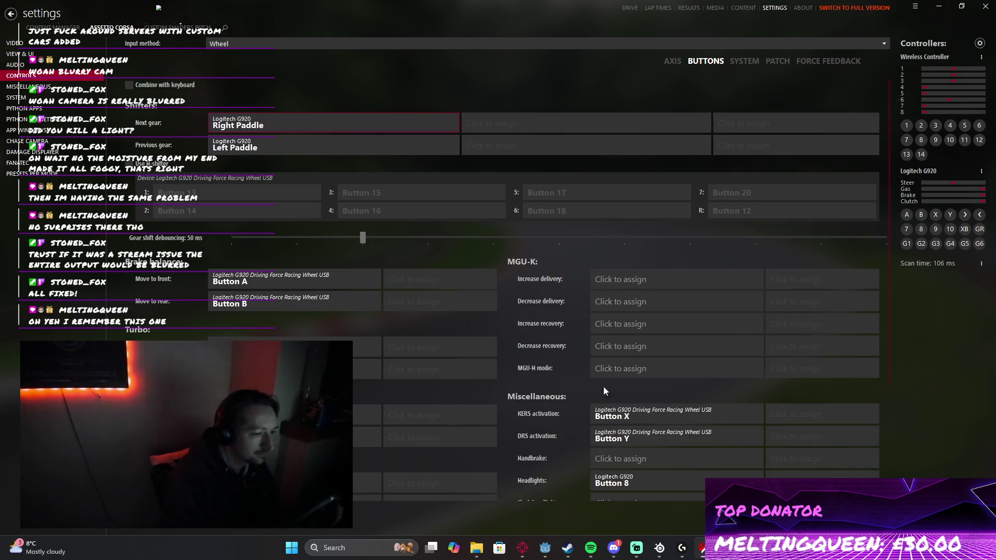
click(630, 7)
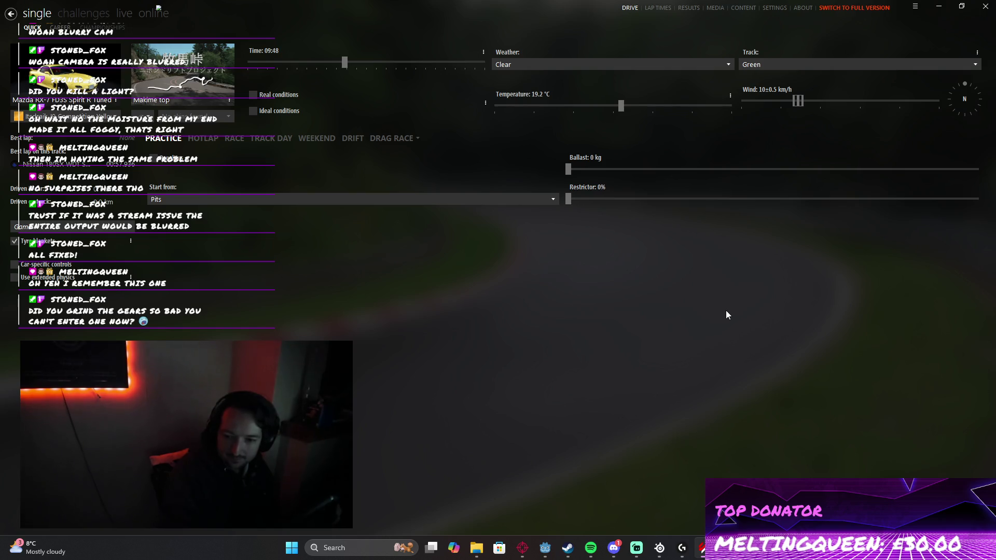
key(ctrl+g)
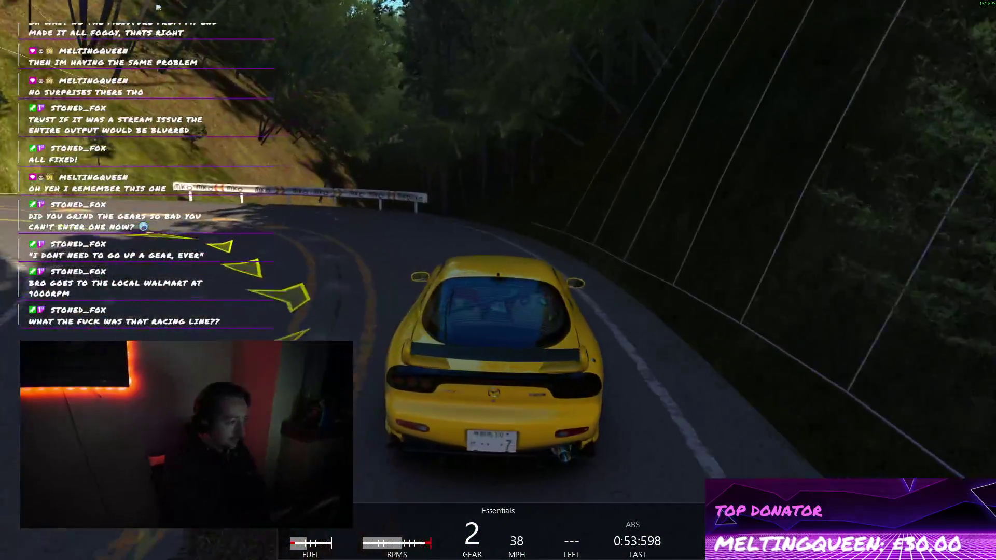
- Pause the RX-7 session after the 0:53.598 hotlap and exit to Content Manager
key(Escape)
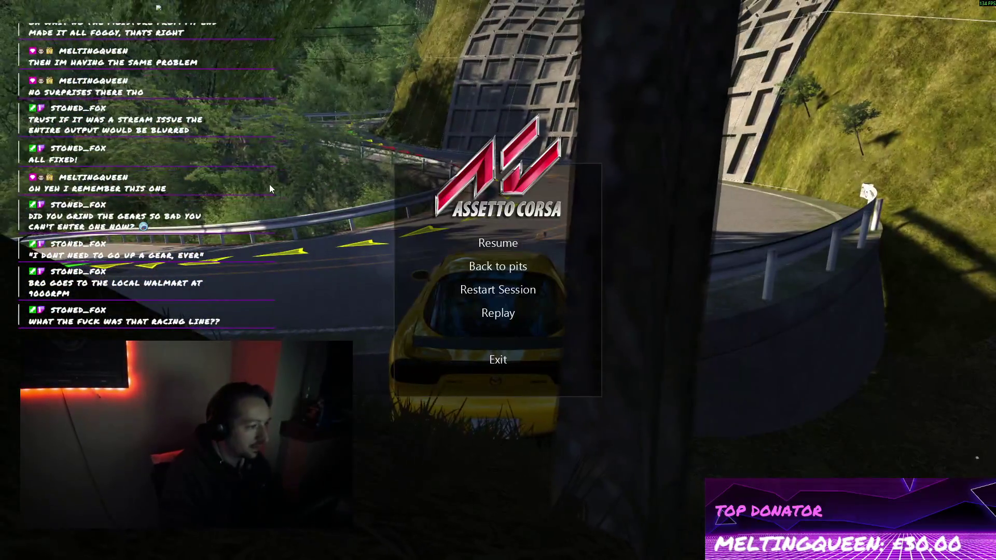
click(546, 357)
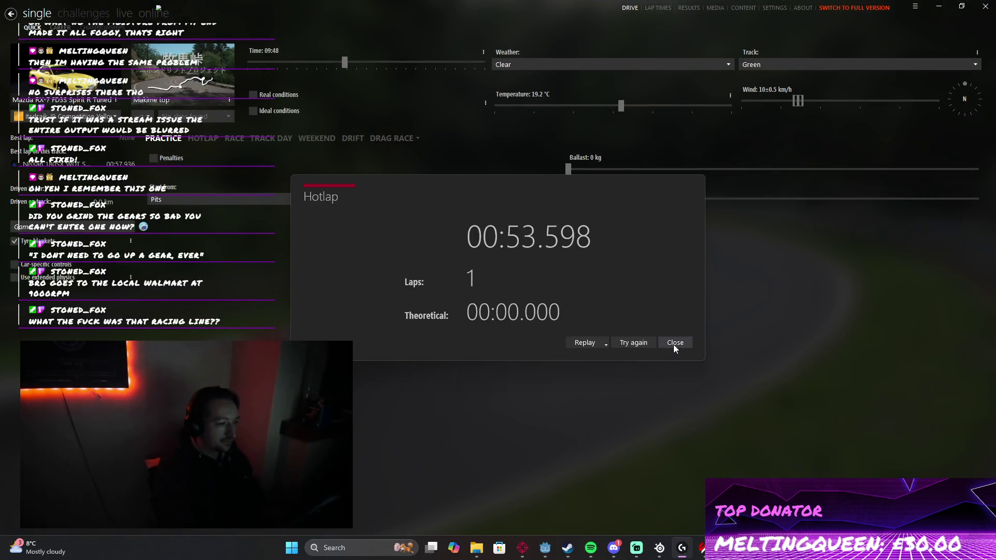
- Dismiss the hotlap results and preview the MinatoGarage sil80, Mugen Civic EK9 and Nissan 180SX Drift
click(673, 344)
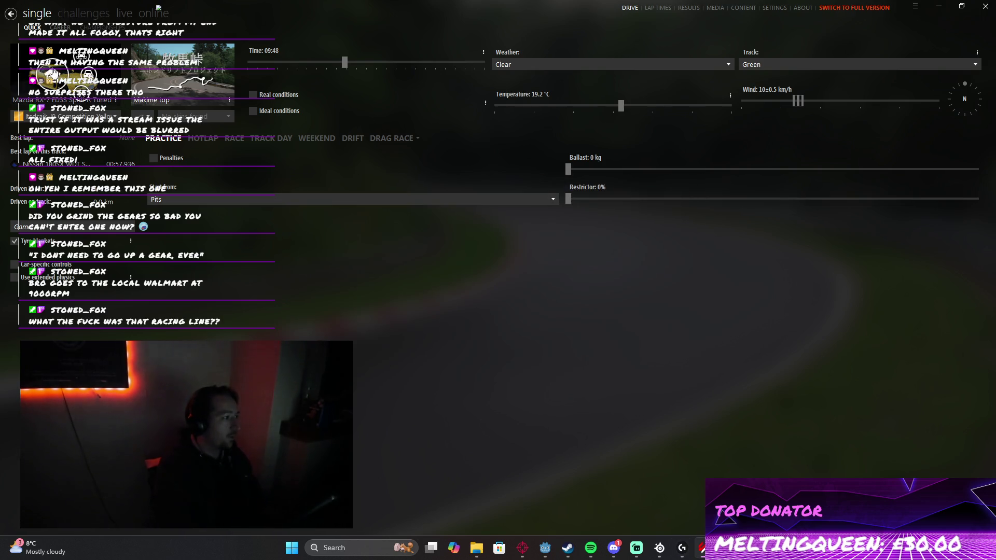
click(54, 72)
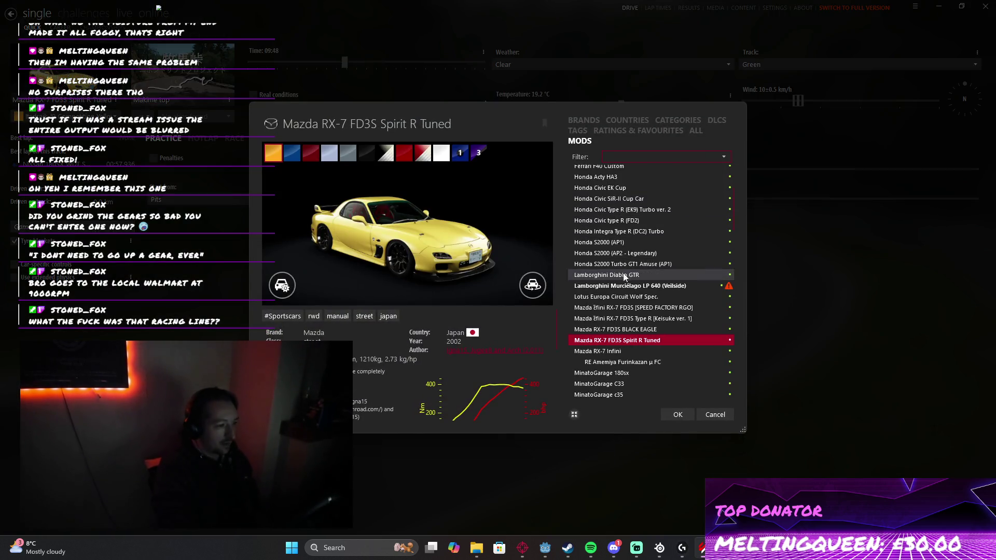
scroll(617, 309, down, 7)
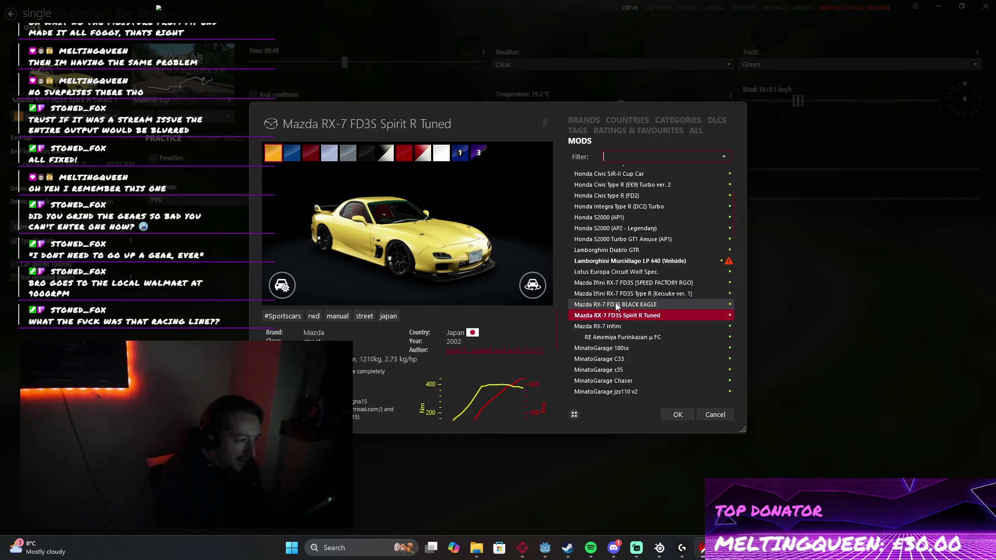
click(616, 309)
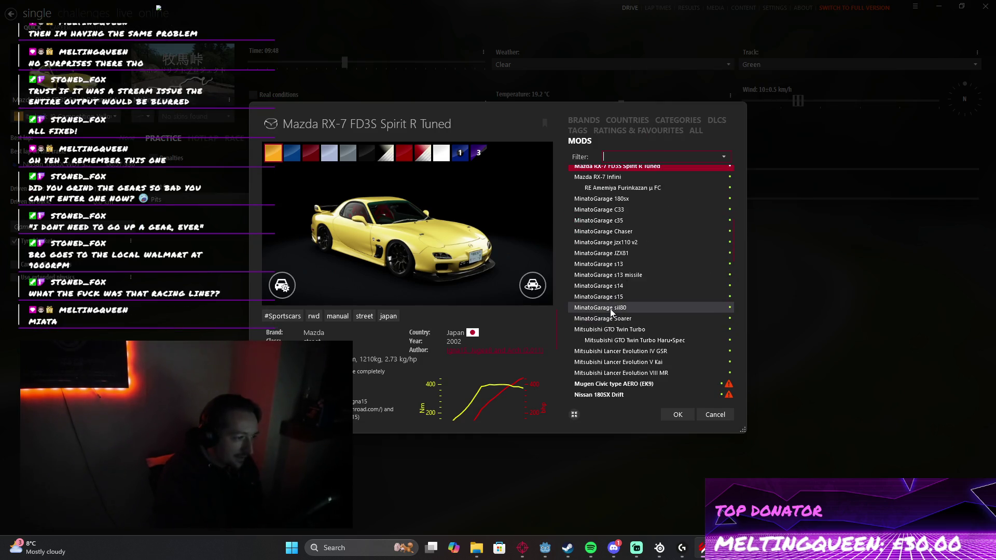
scroll(615, 310, down, 2)
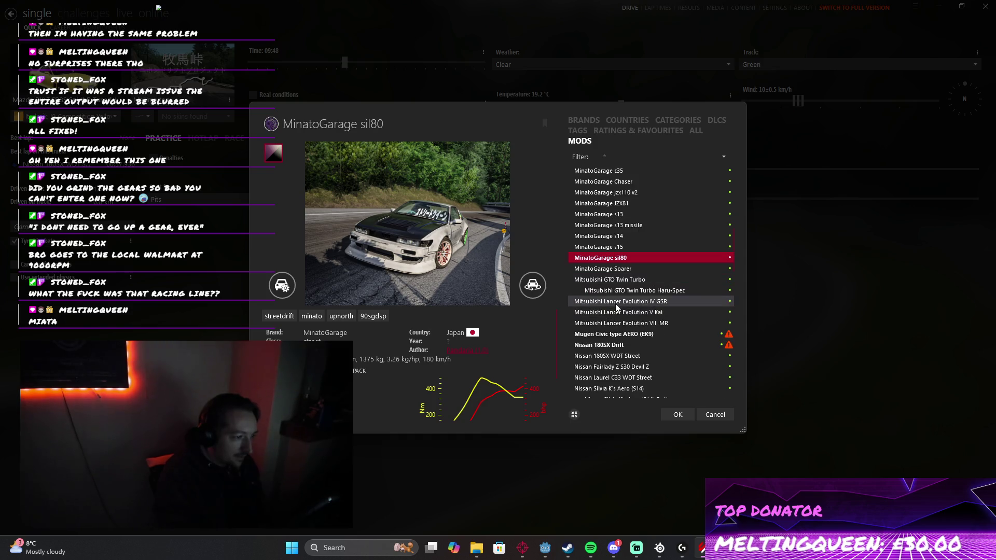
click(615, 335)
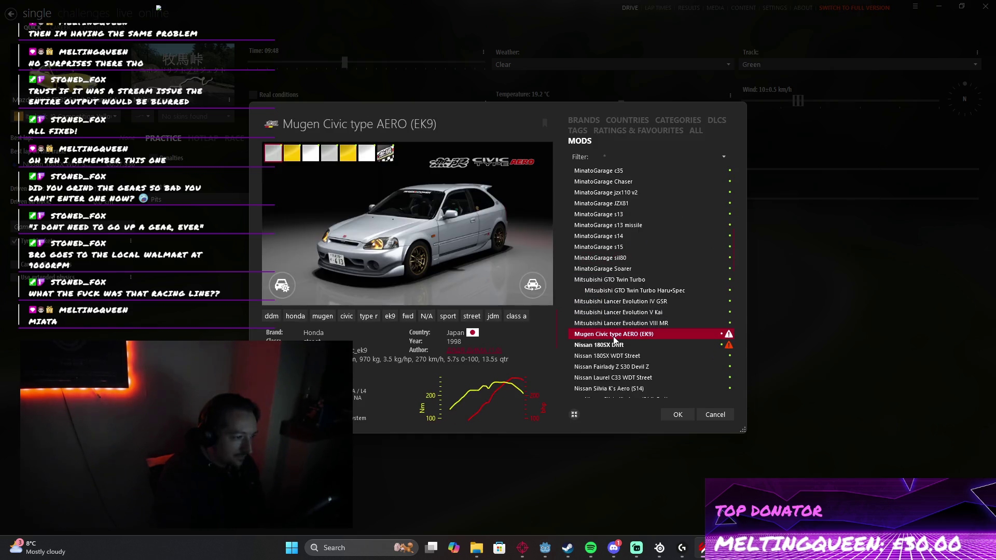
click(613, 346)
scroll(614, 343, down, 2)
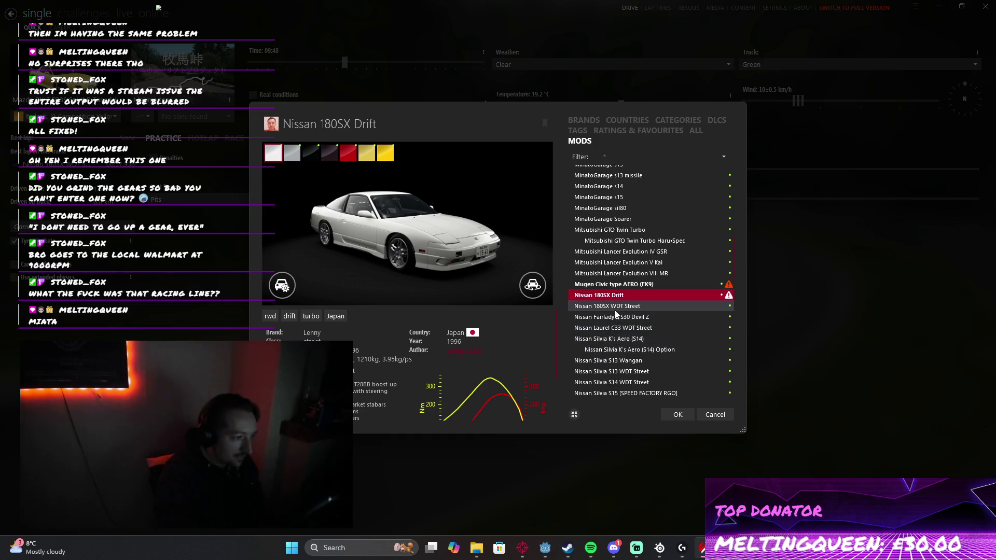
- Preview the Nissan cars, from the 180SX WDT Street through the Skyline R32 WDT Street
mouse_move(728, 297)
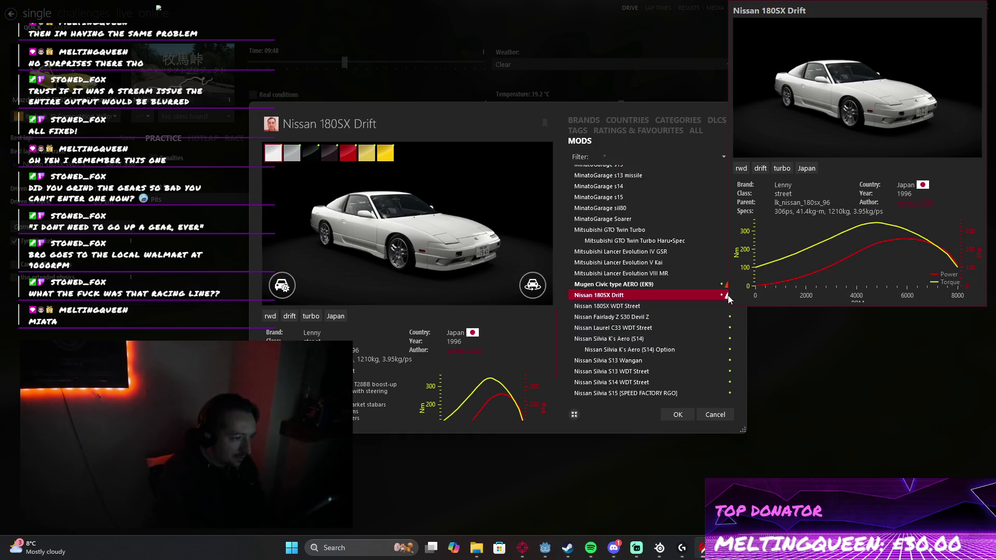
click(625, 307)
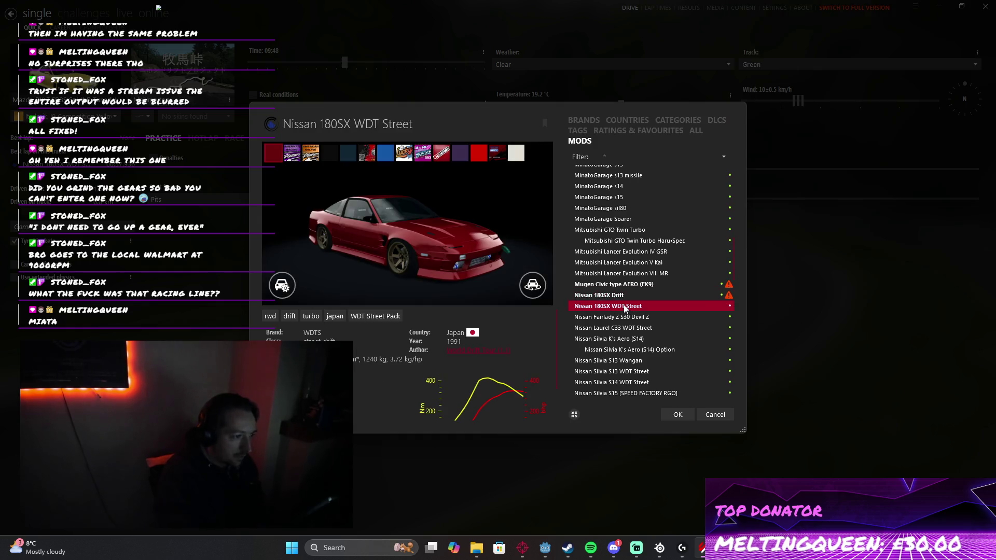
click(625, 317)
click(621, 328)
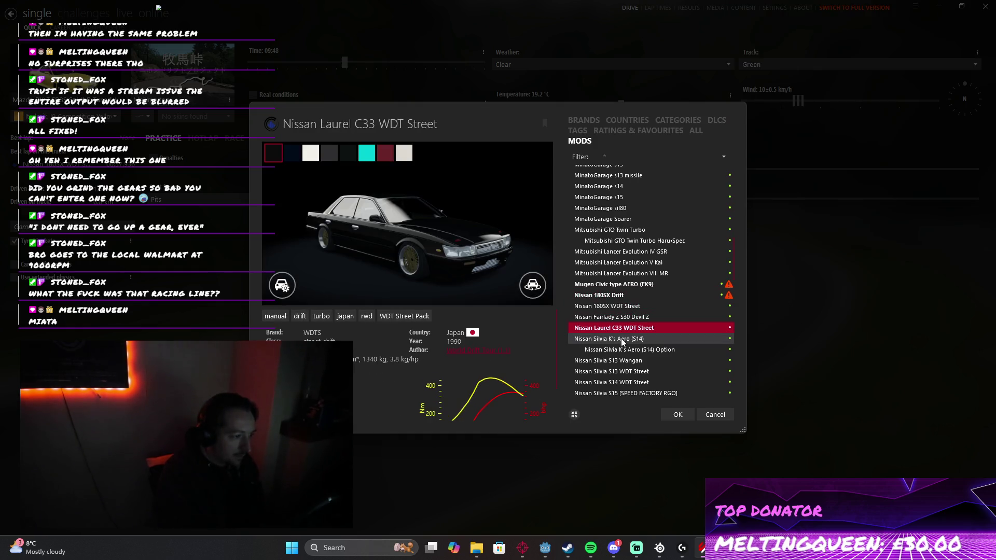
click(621, 339)
scroll(622, 343, down, 1)
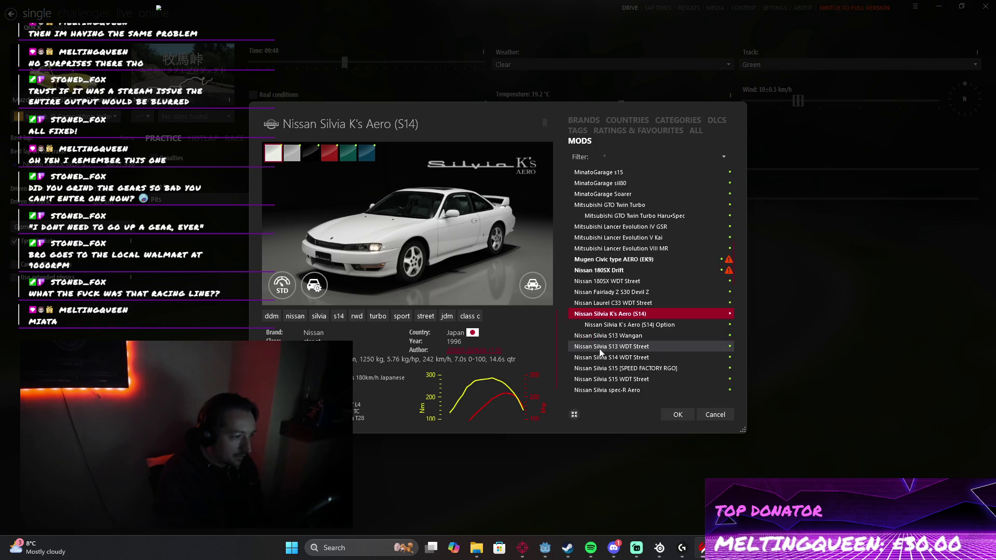
click(620, 325)
click(605, 336)
click(606, 346)
scroll(608, 337, down, 6)
click(609, 339)
scroll(611, 316, down, 6)
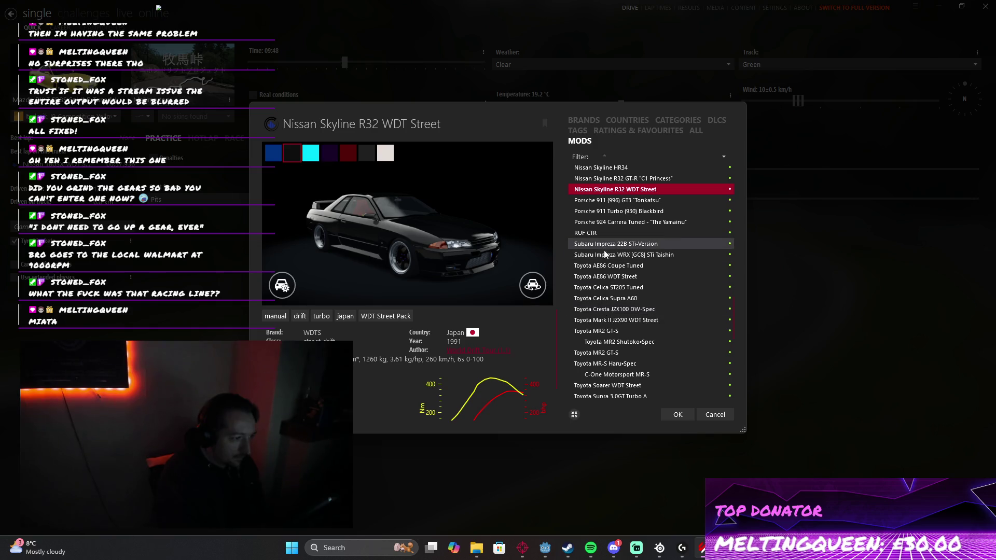
- Choose the Toyota AE86 WDT Street with a striped livery as the car
click(606, 266)
click(605, 278)
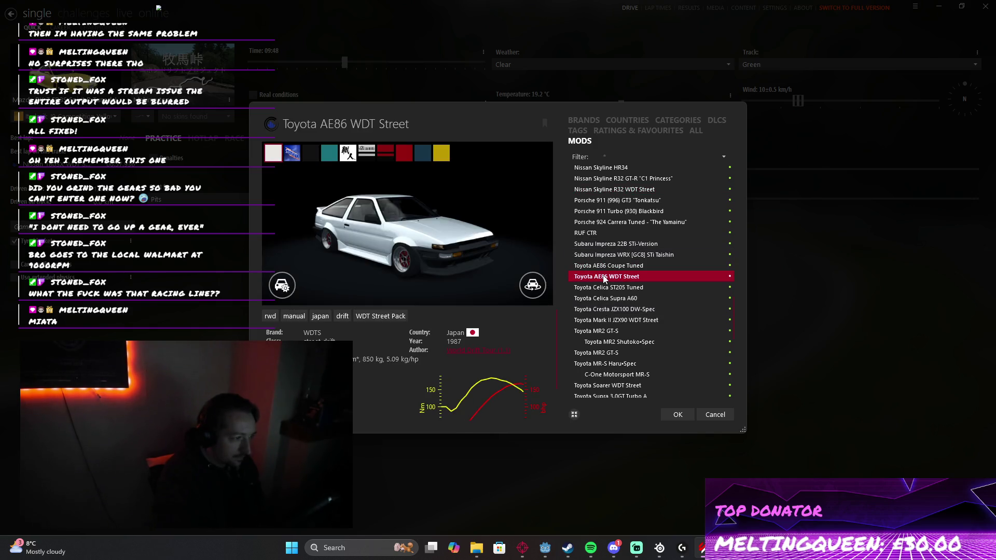
click(367, 153)
double_click(622, 278)
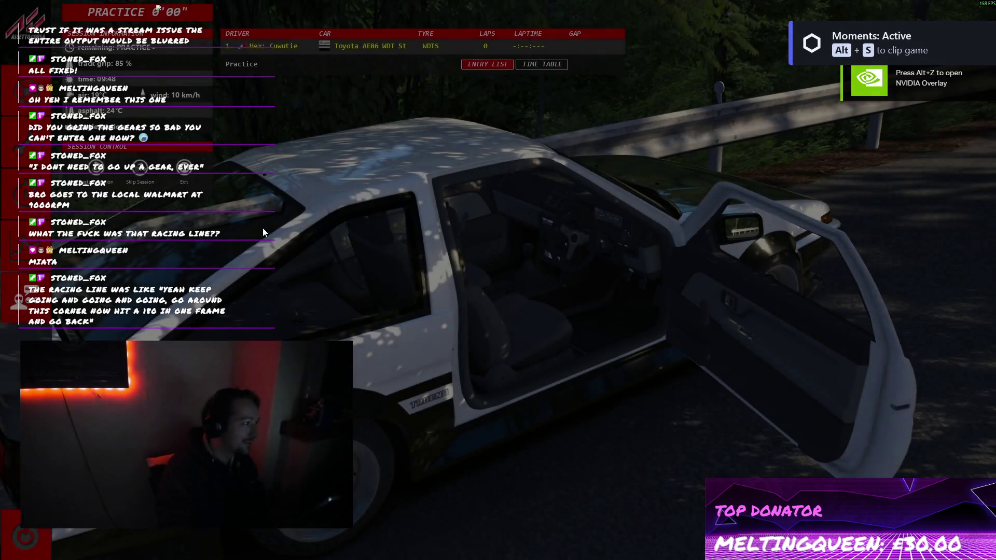
- Drive the AE86 down the Makime touge, then pause and return to the pits
click(30, 95)
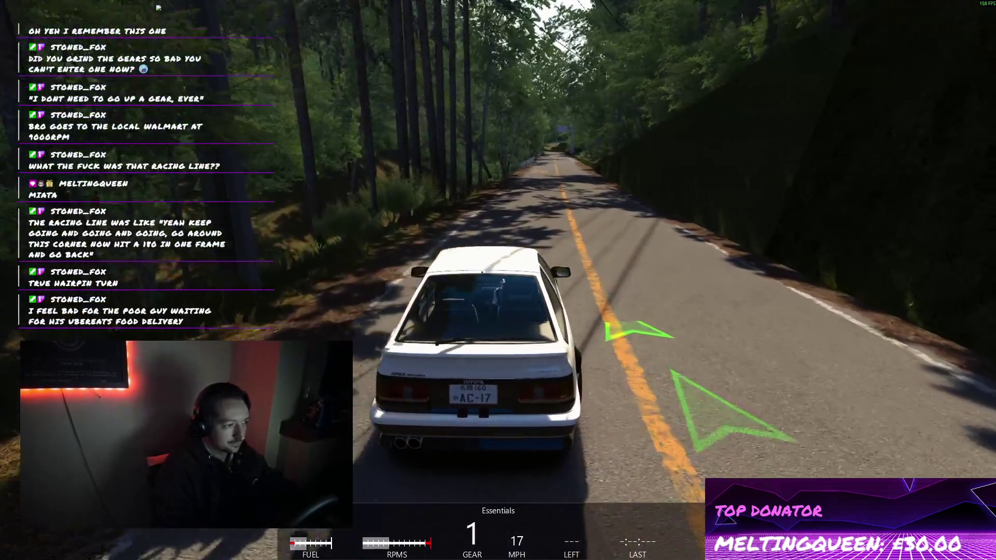
key(Escape)
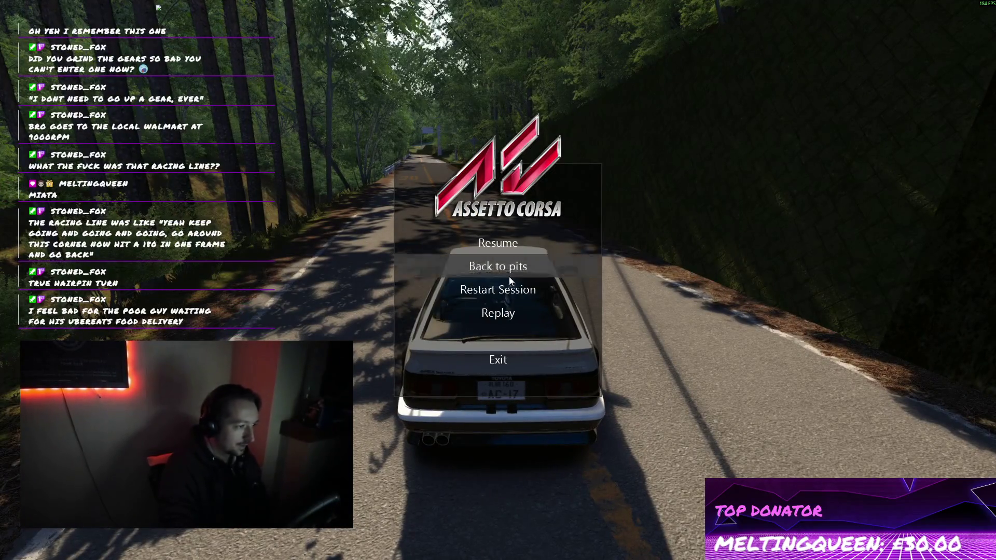
click(508, 270)
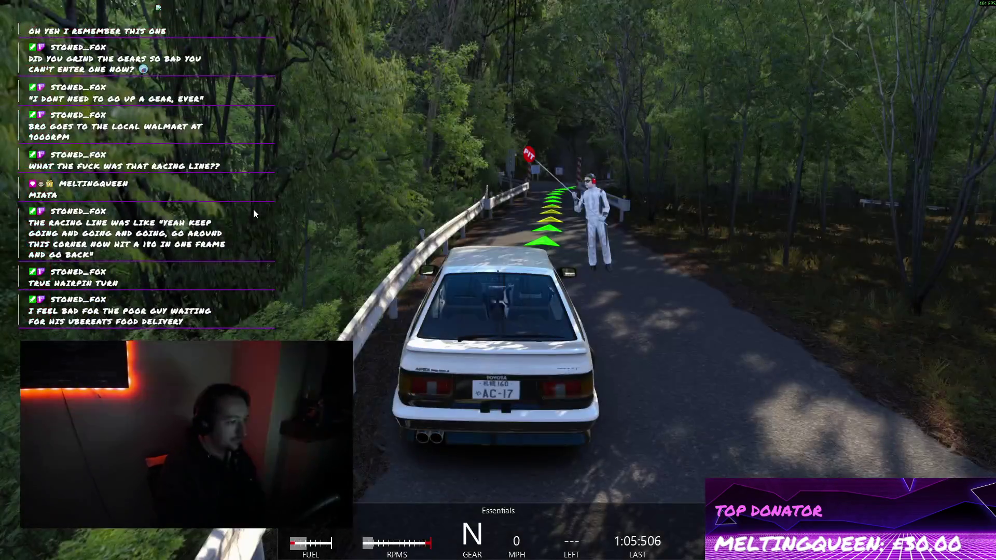